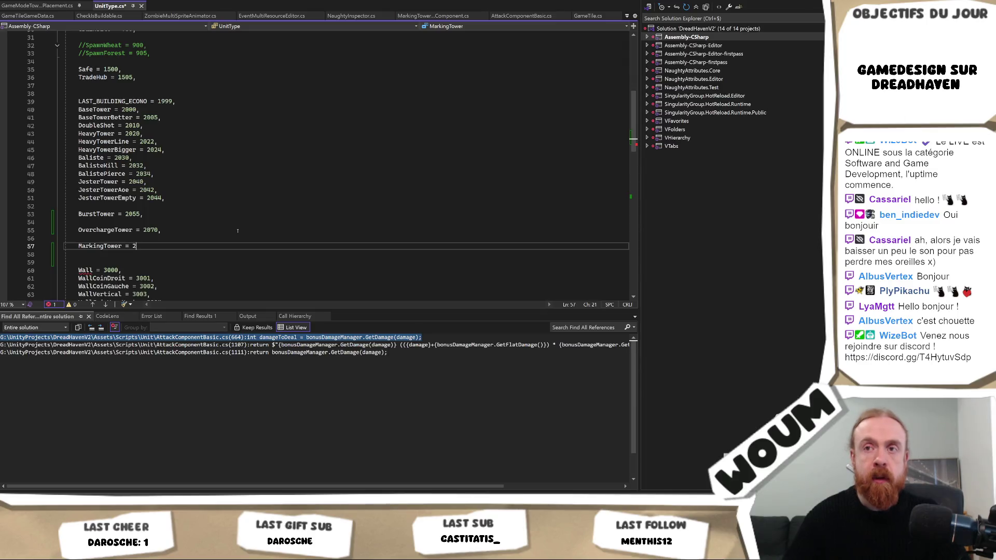
Add the enum entries MineTower = 3000, ExecutionTower = 3015 and BerserkerTower = 3030 below MarkingTower
key("Return")
key("Return")
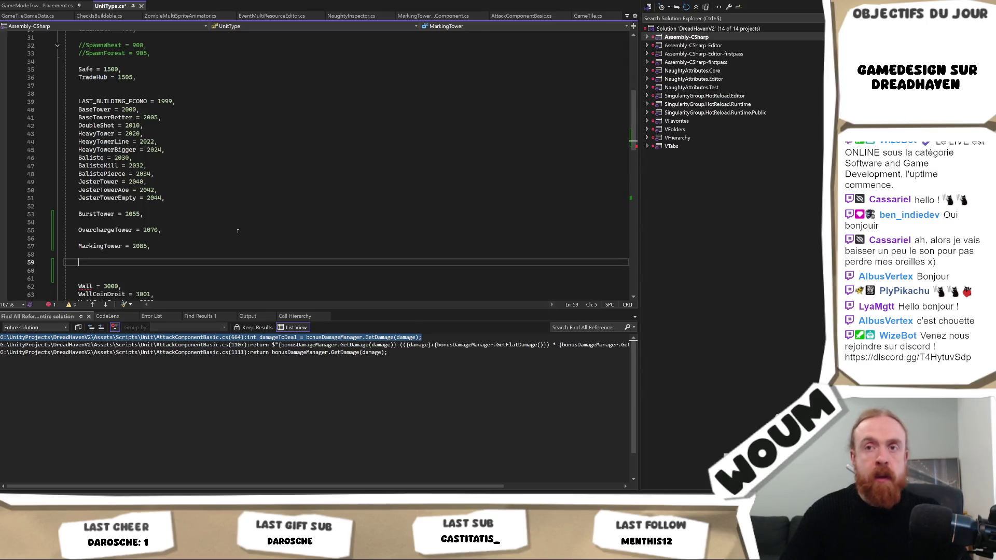
type("MineTower = ")
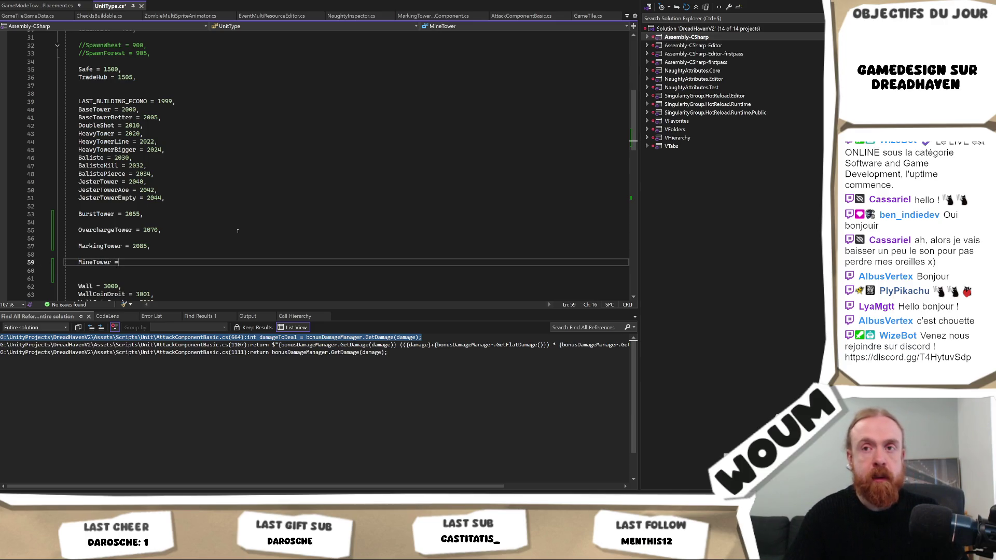
type("3000,")
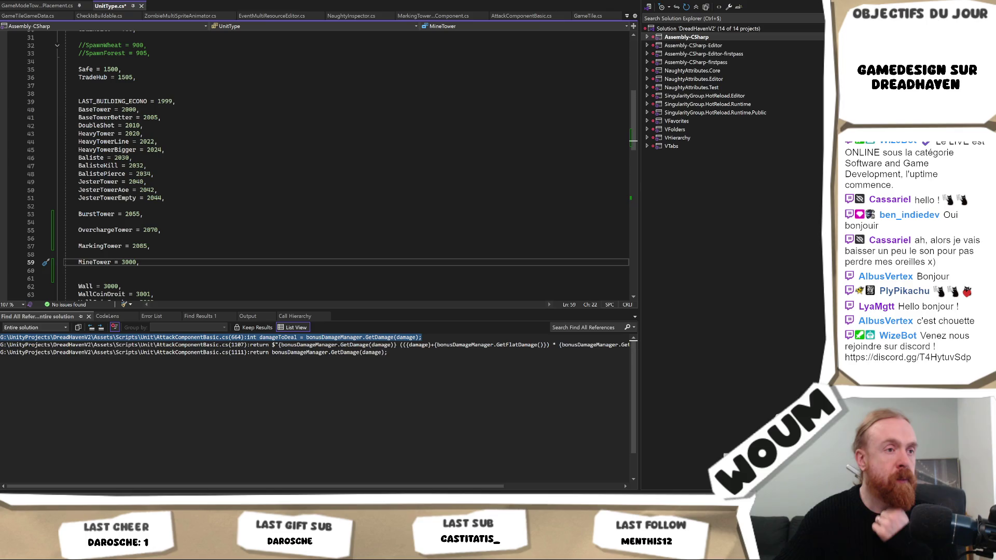
key("Return")
key("Return")
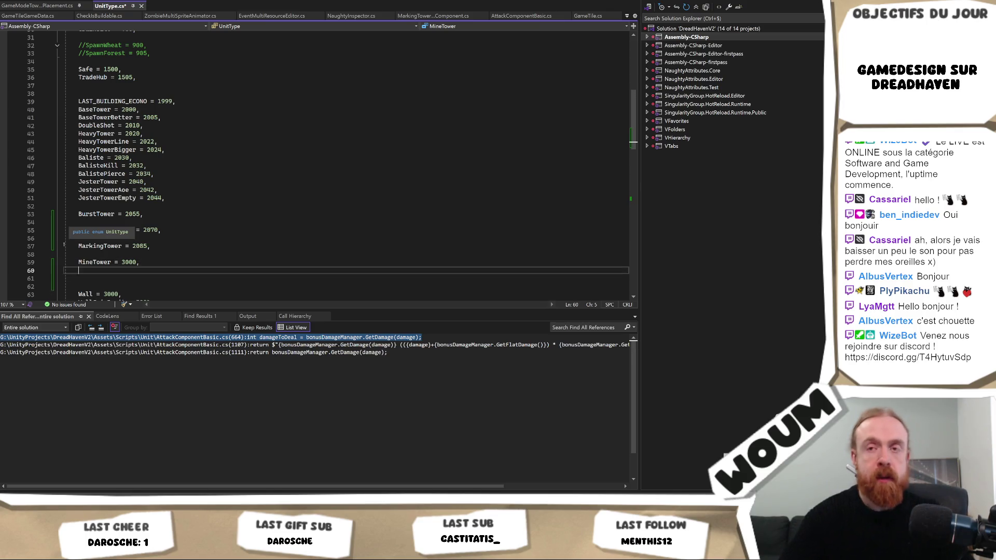
type("Execution")
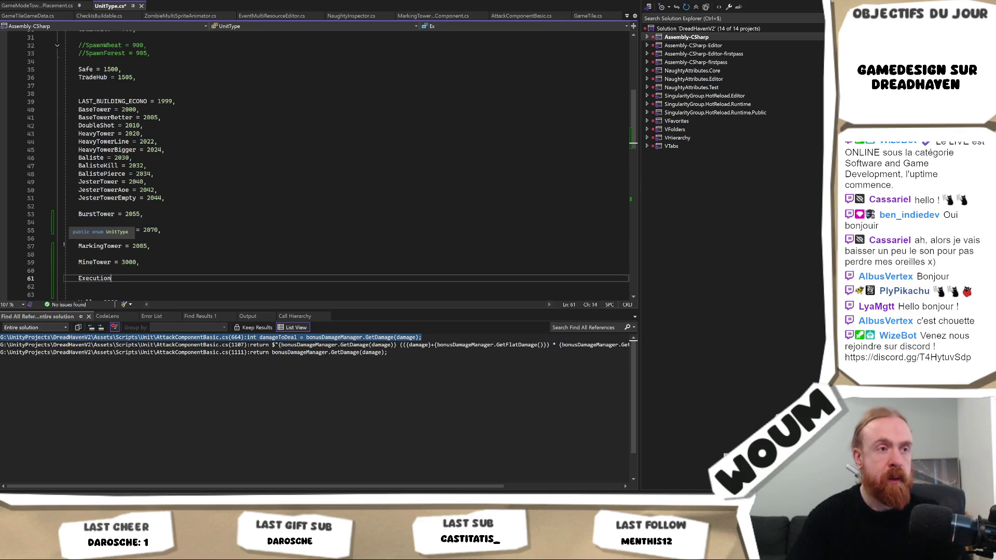
type("Tower = 3010")
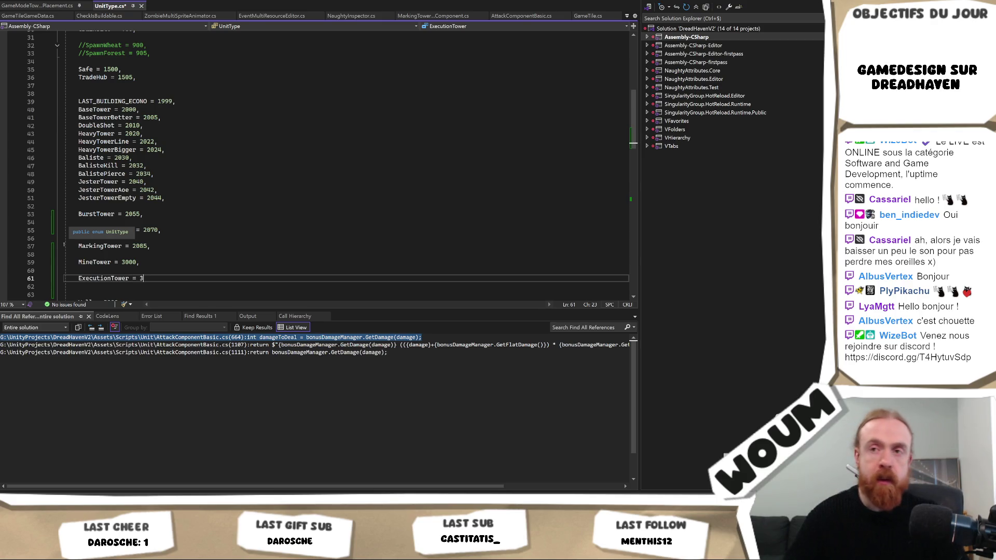
key("BackSpace")
type("5,")
key("Return")
key("Return")
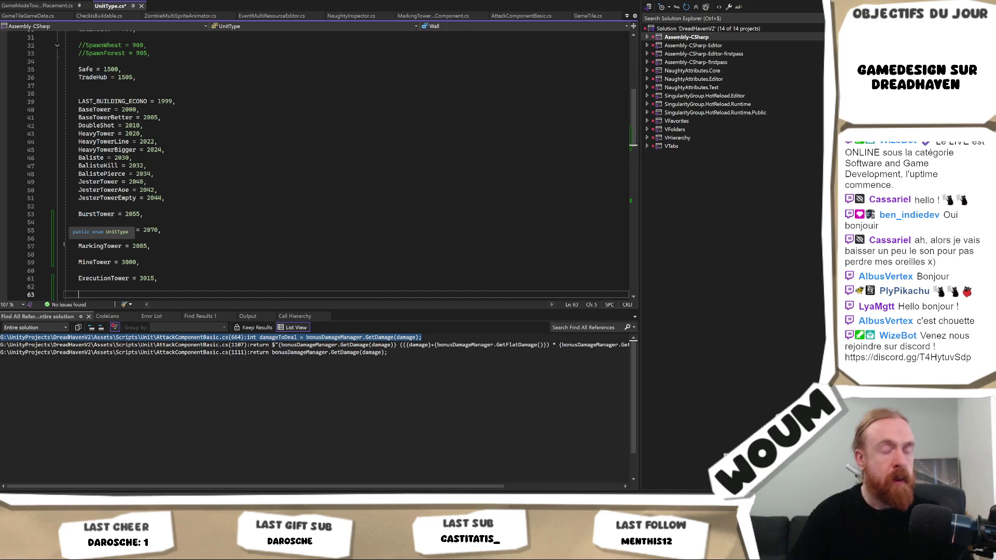
type("Bers")
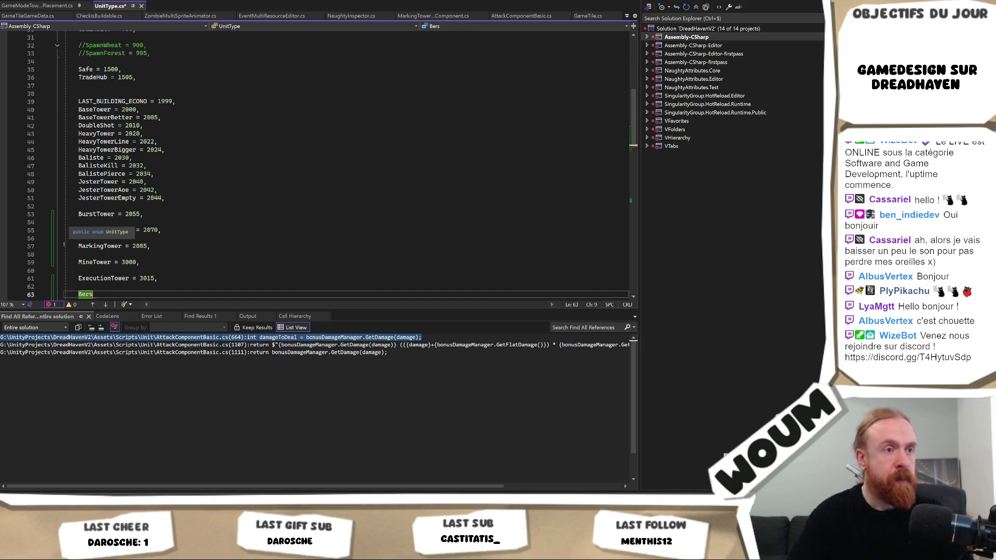
type("erkerT")
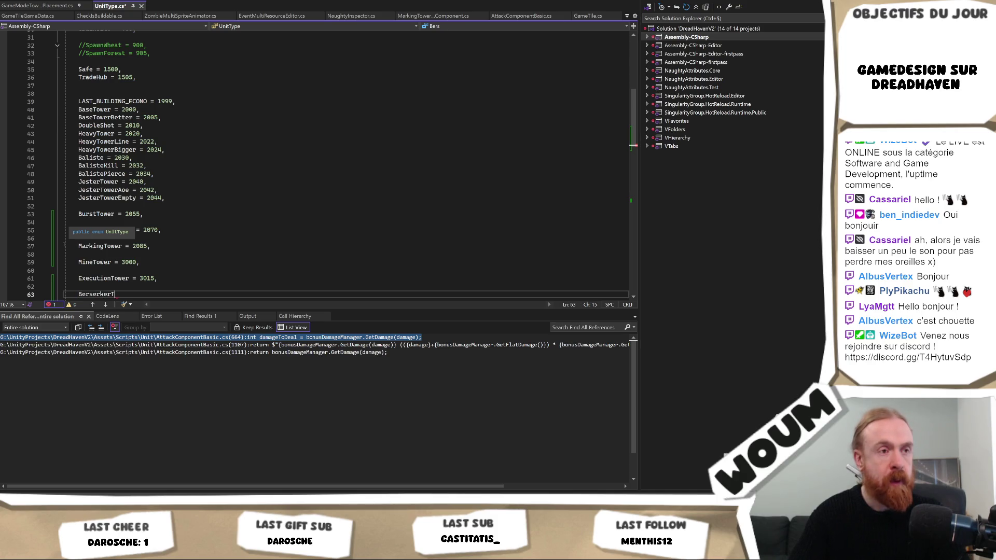
type("ower = ")
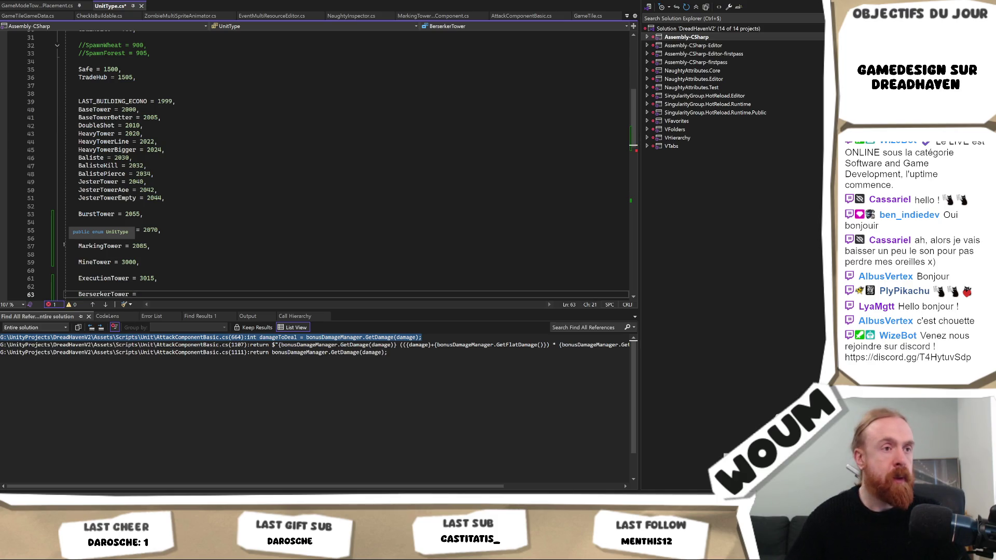
type("3030,")
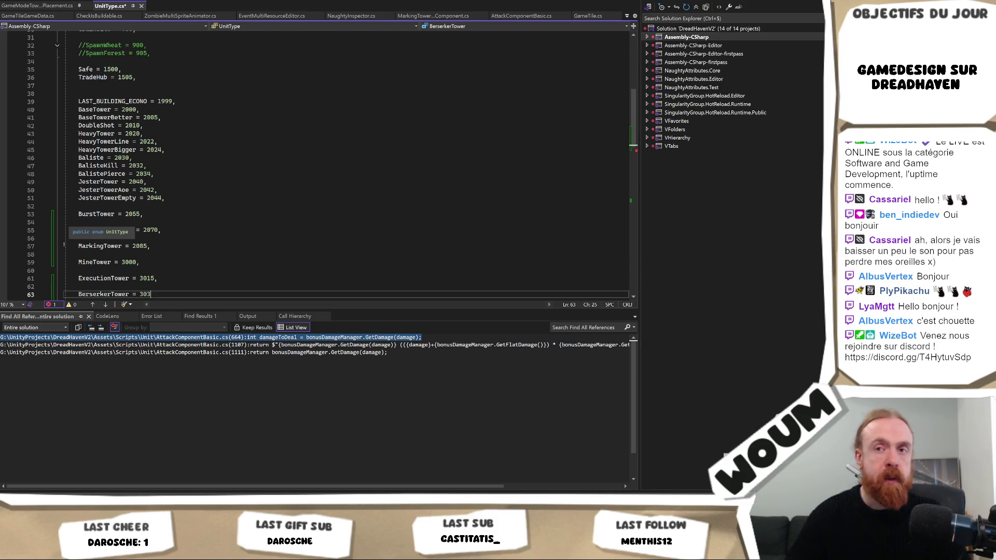
key("Return")
key("Return")
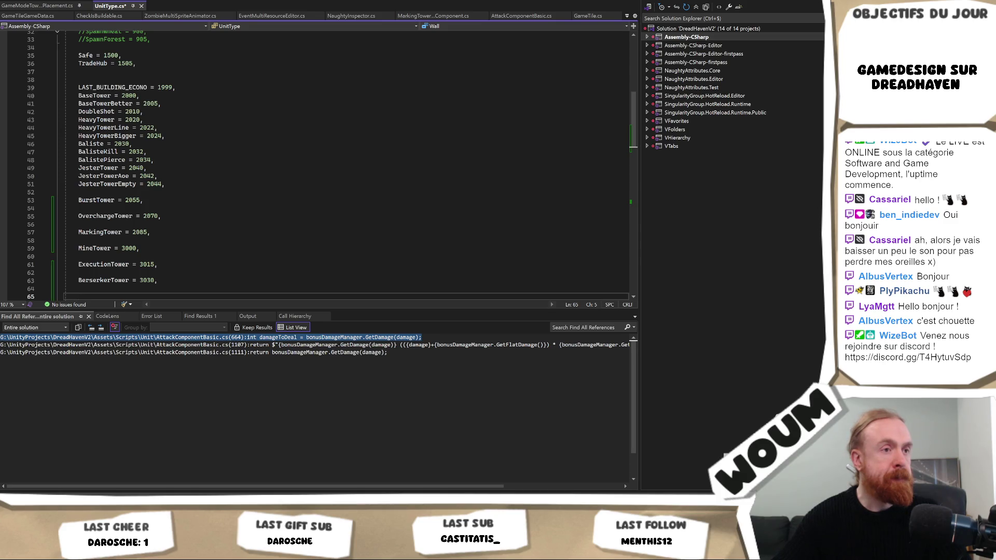
Save UnitType.cs with Ctrl+S
double_click(96, 200)
left_click(150, 233)
key("ctrl+s")
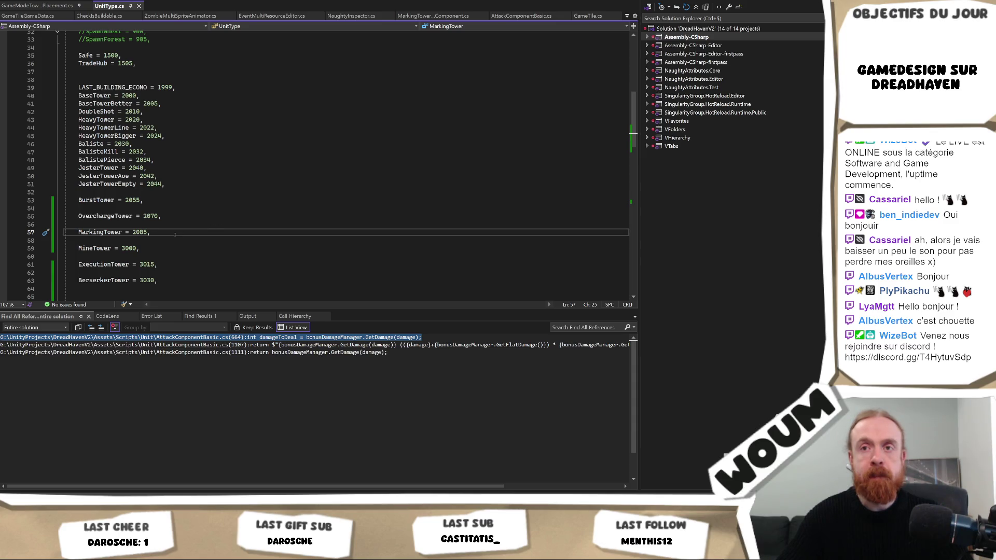
Check the BurstTower entry in the UnitType enum, then return to the Unity editor
scroll(175, 235, "down", 2)
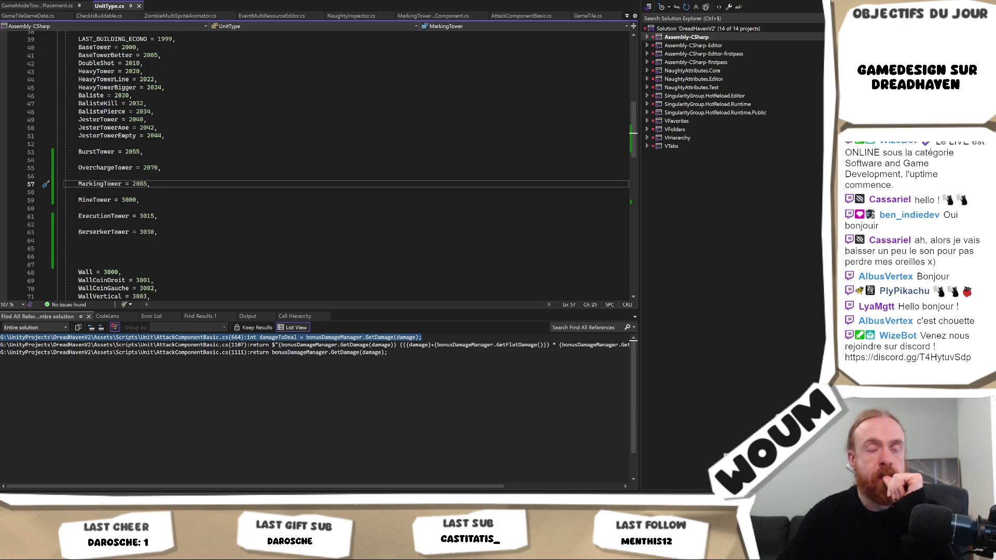
left_click(117, 153)
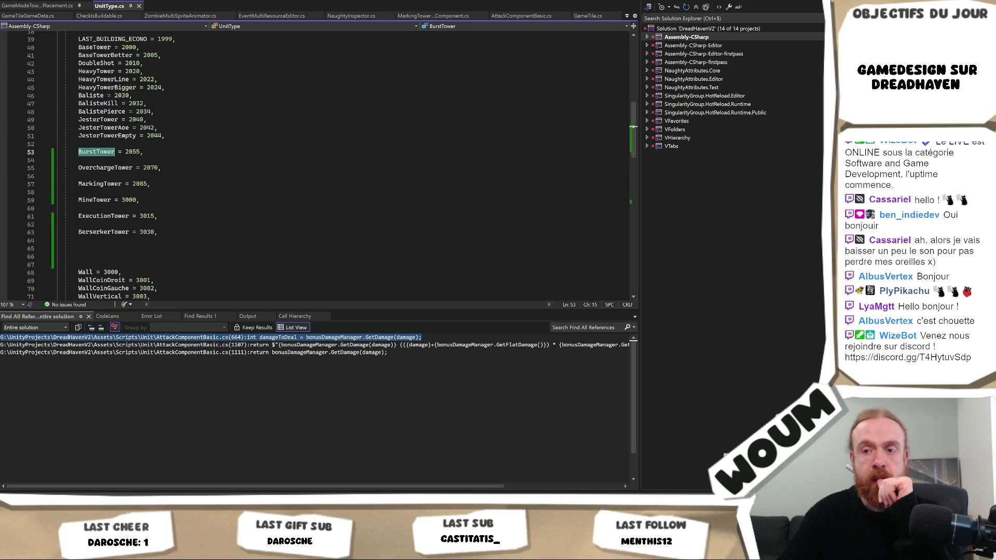
key("alt+Tab")
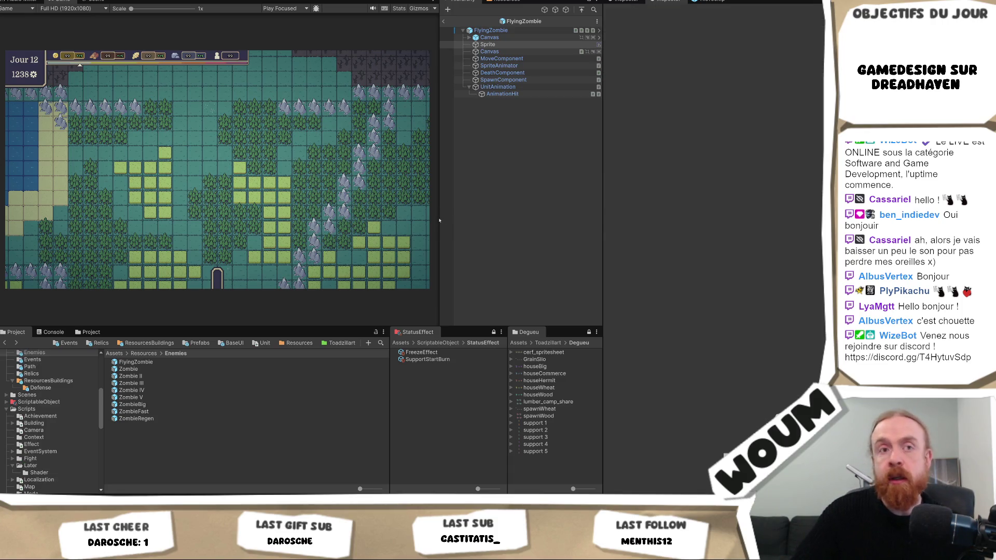
Drag the Game view / Hierarchy splitter right to enlarge the game preview
mouse_move(437, 219)
left_mouse_down()
mouse_move(459, 225)
mouse_move(446, 226)
left_mouse_up()
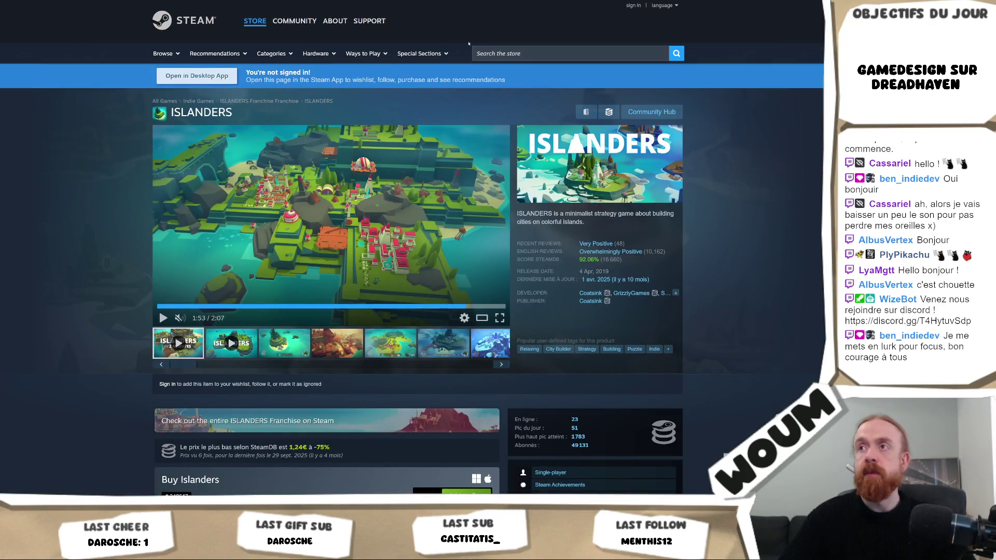
Search the store for 'chumini' and browse the Chumini: Tiny Army page's offers
type("chumini")
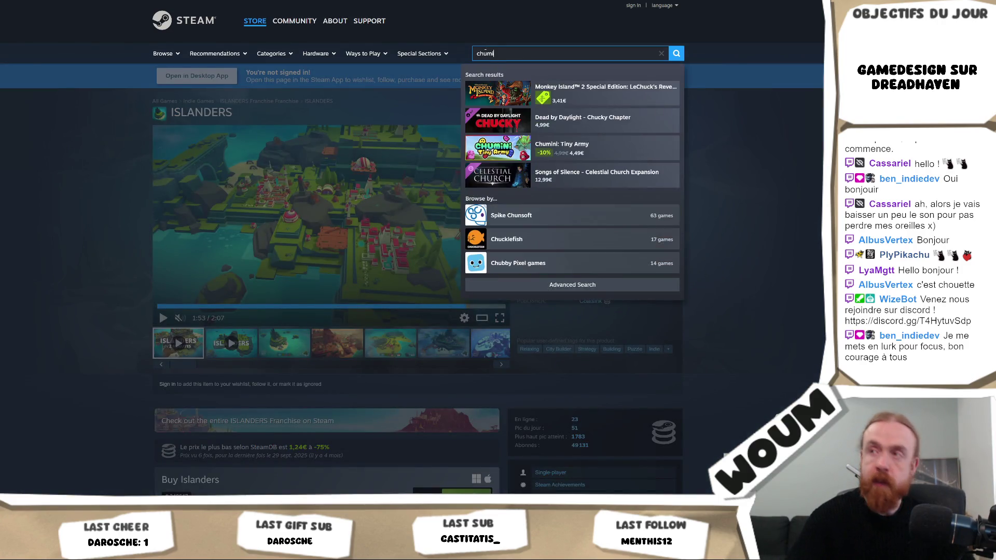
left_click(616, 98)
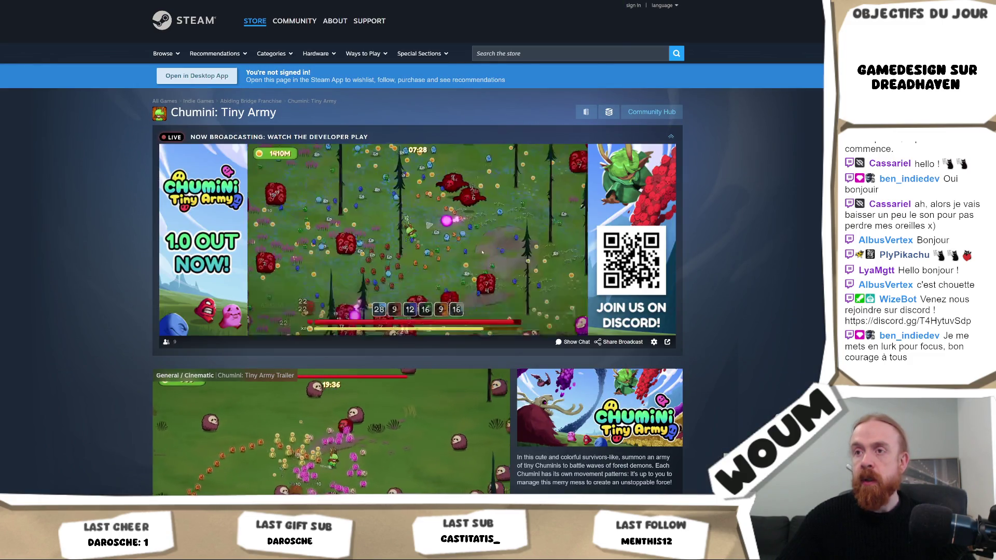
scroll(803, 290, "down", 10)
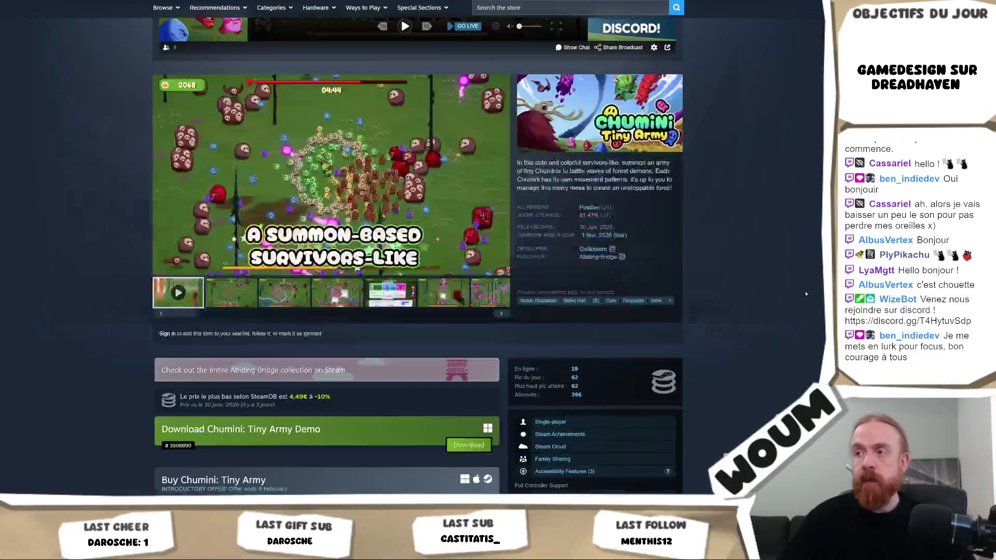
scroll(803, 288, "up", 2)
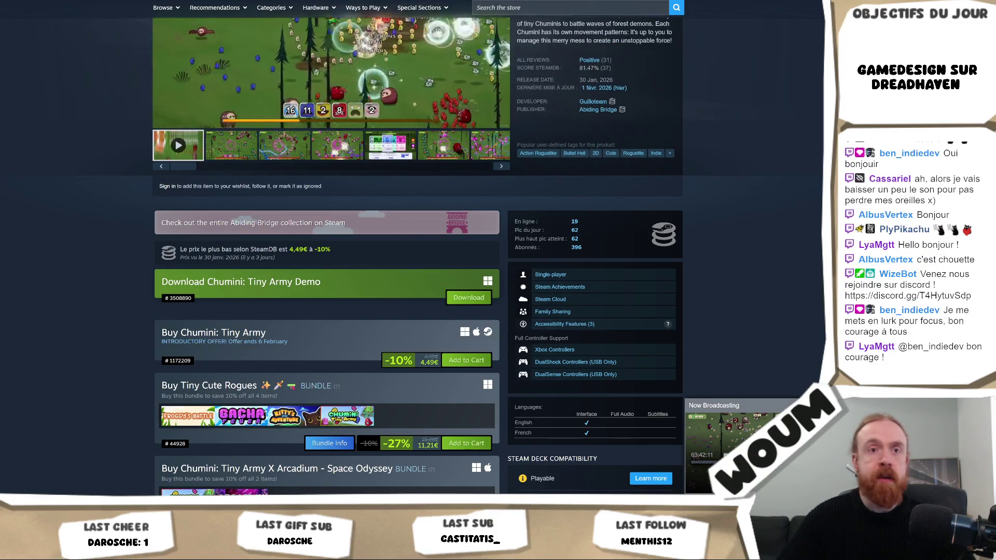
Go back to Unity and select a folder in the Project tree
key("alt+Tab")
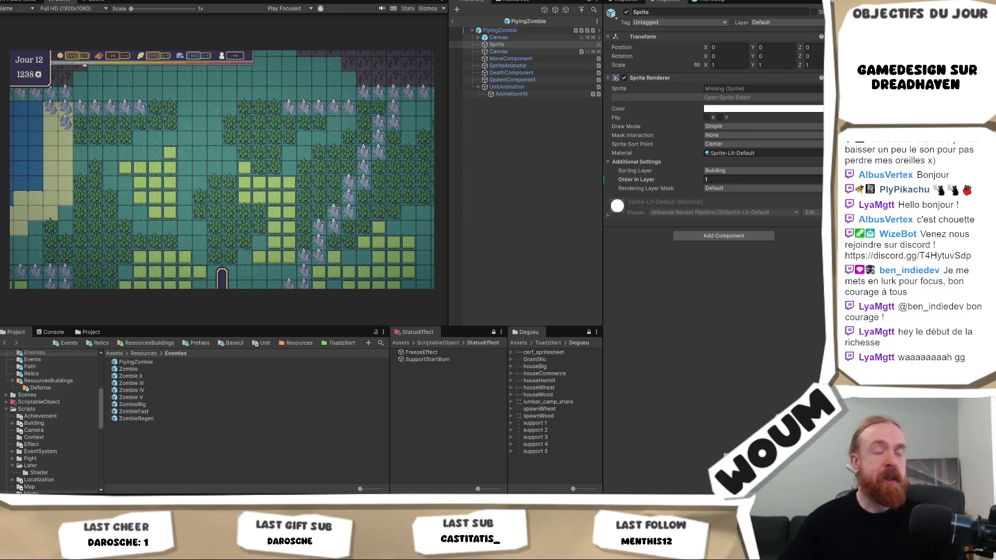
left_click(76, 477)
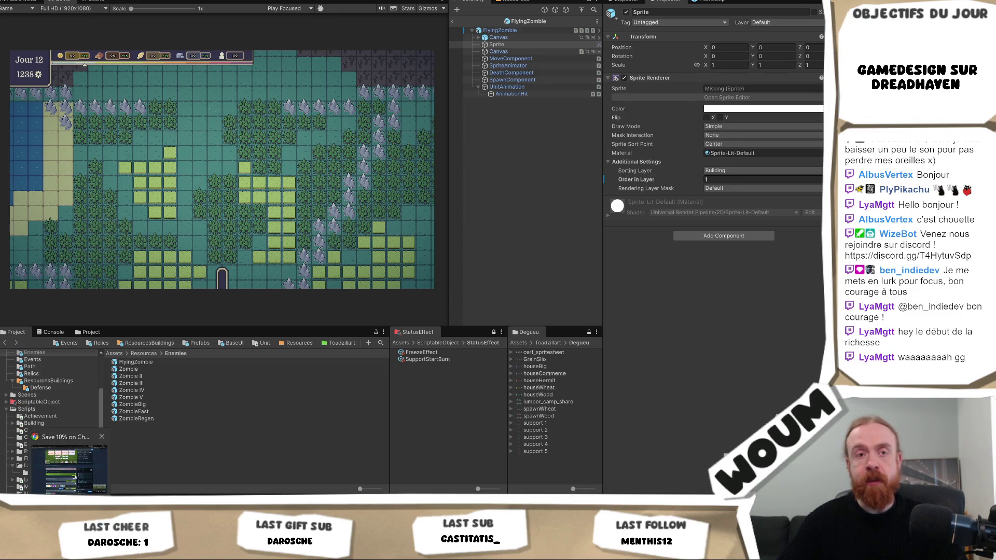
scroll(332, 259, "up", 5)
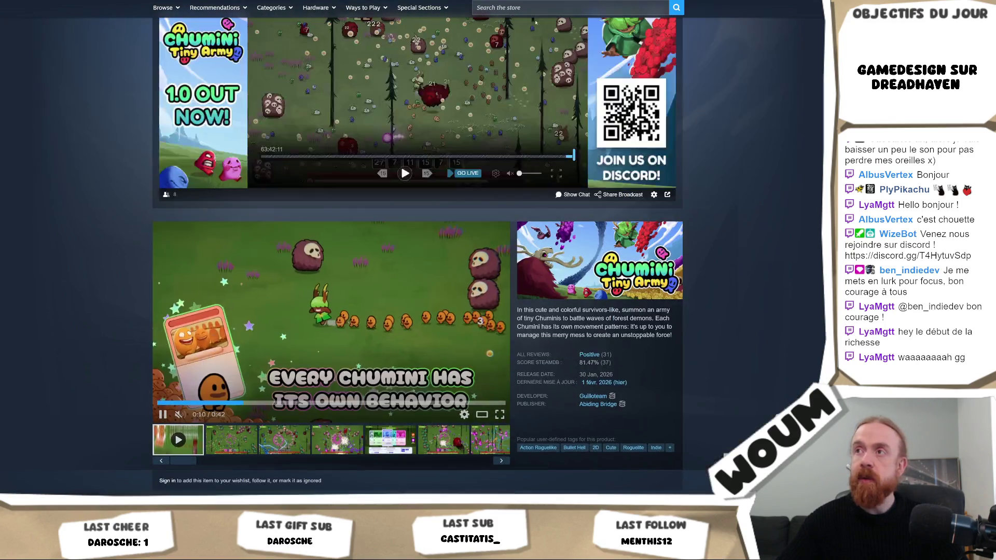
Search the store for 'kitty's last' and open the Kitty's Last Adventure page
left_click(571, 7)
type("kitty's last")
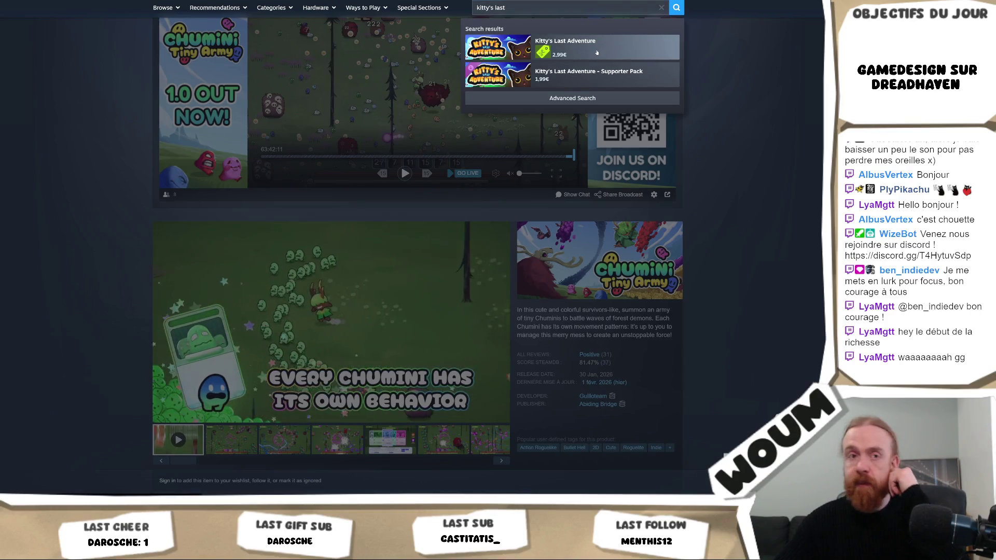
left_click(564, 46)
Scroll past the bundle offers down to the Customer reviews section
scroll(603, 303, "down", 4)
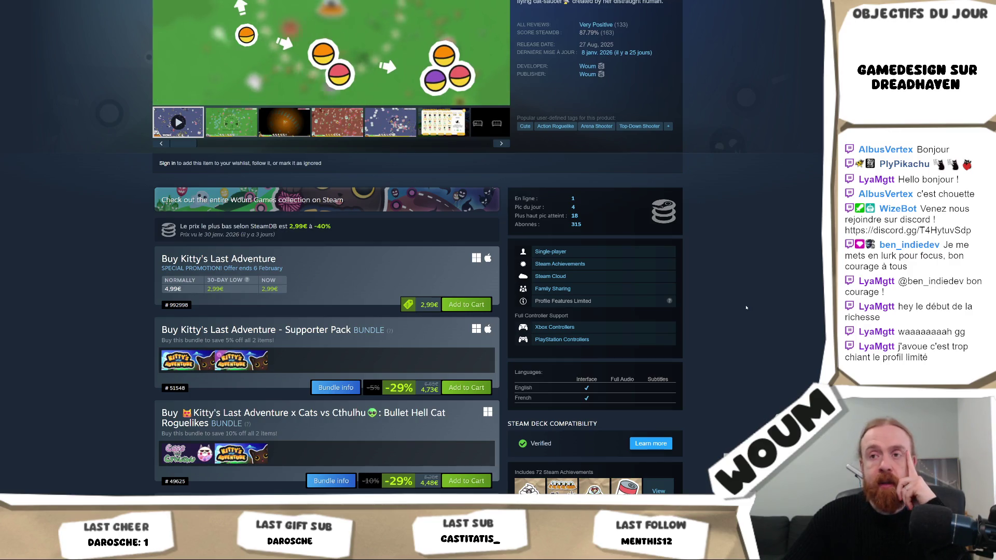
scroll(733, 301, "down", 3)
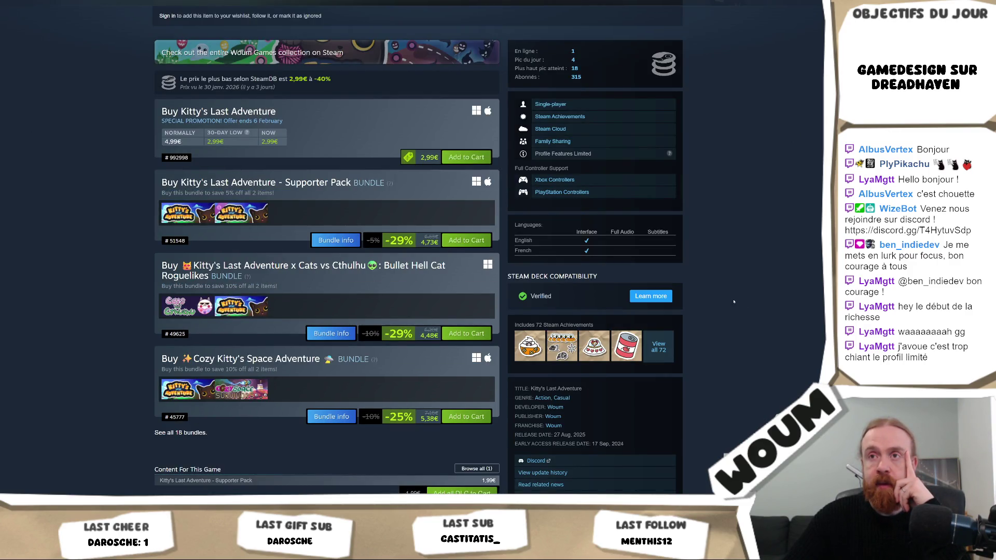
scroll(733, 302, "up", 7)
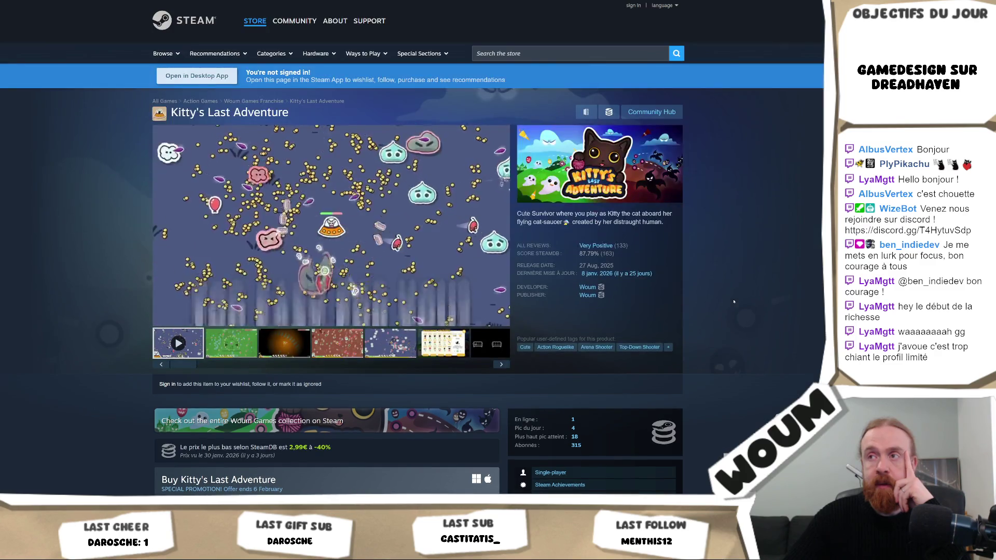
scroll(734, 301, "down", 1)
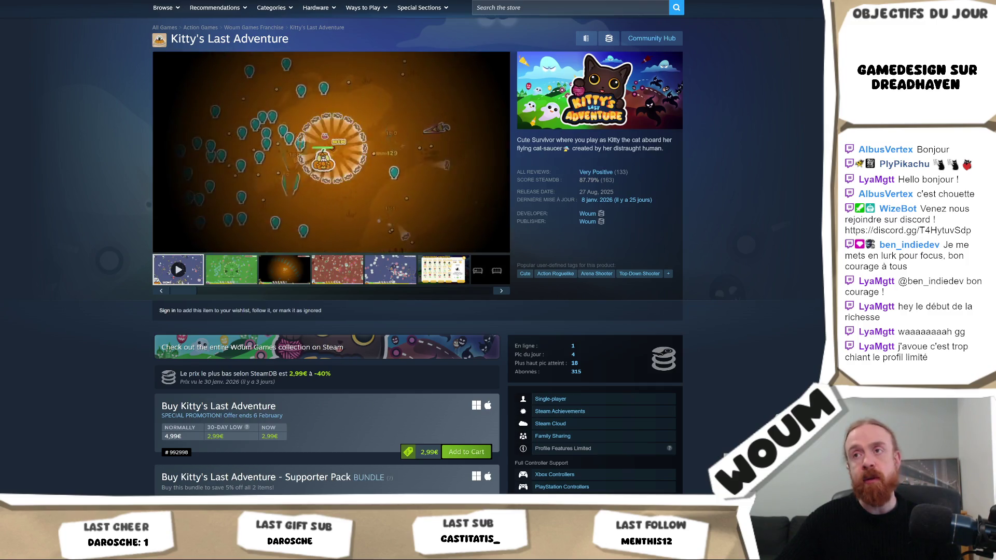
scroll(725, 255, "down", 3)
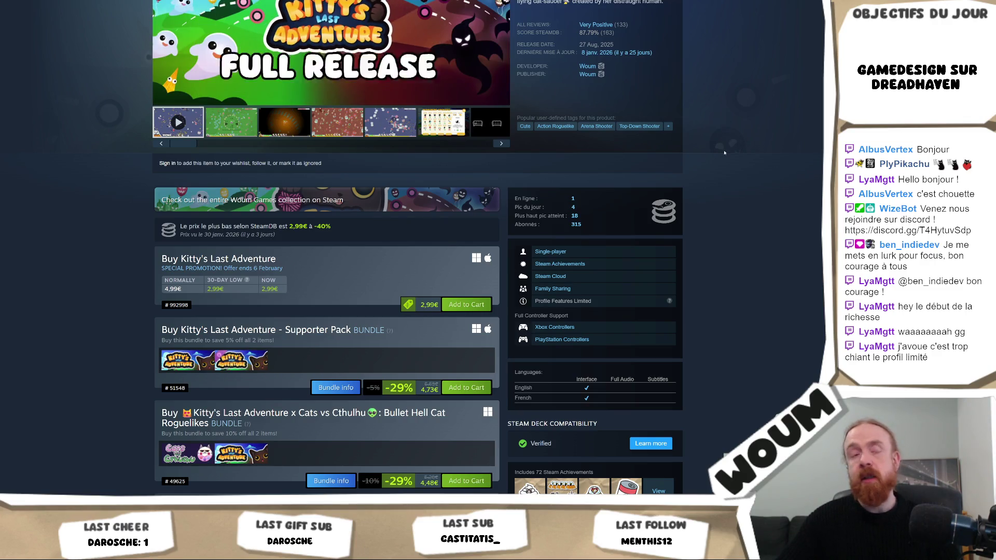
scroll(732, 215, "down", 1)
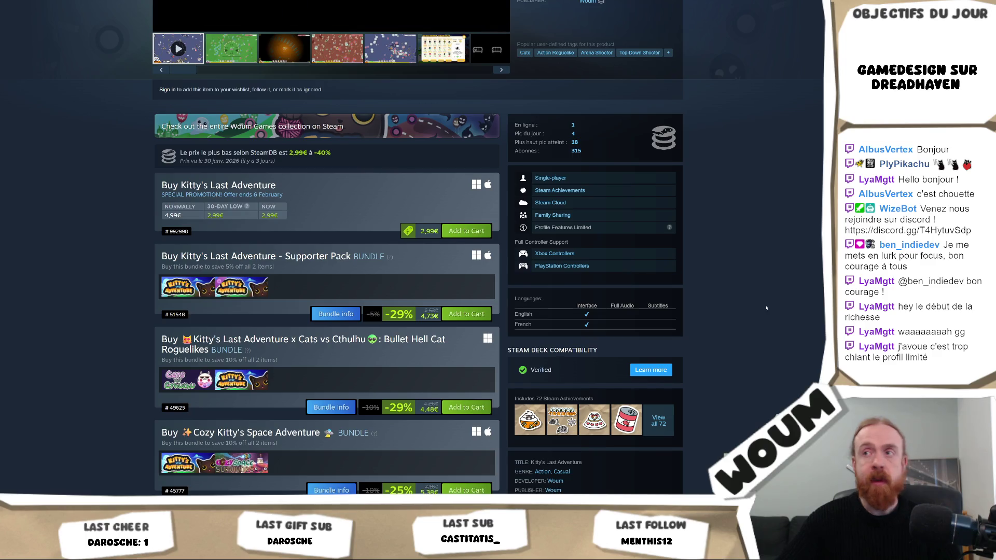
scroll(765, 308, "down", 4)
scroll(725, 306, "up", 6)
scroll(665, 305, "down", 3)
scroll(666, 306, "down", 20)
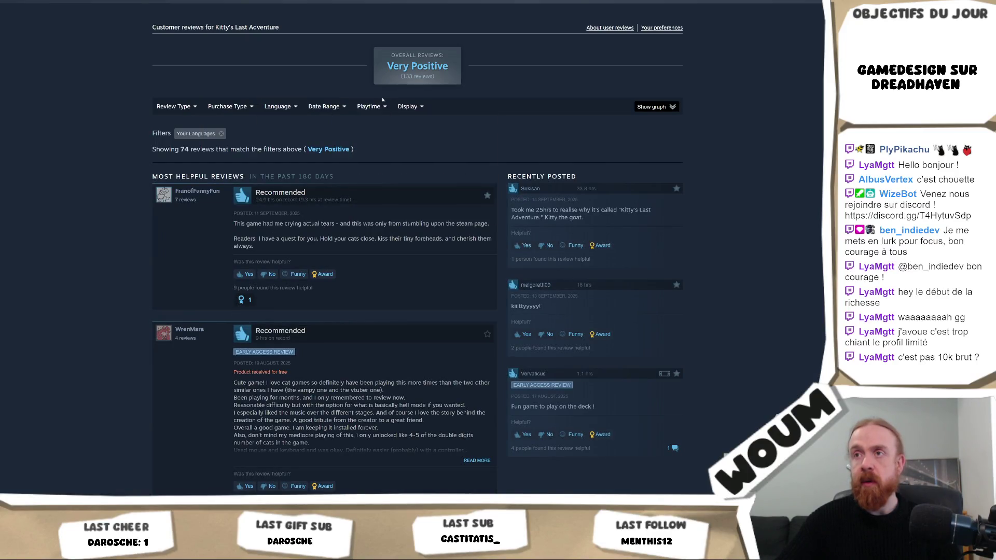
Filter reviews to 31 Jan–2 Feb 2026 in all languages and expand the negative review
left_click(653, 106)
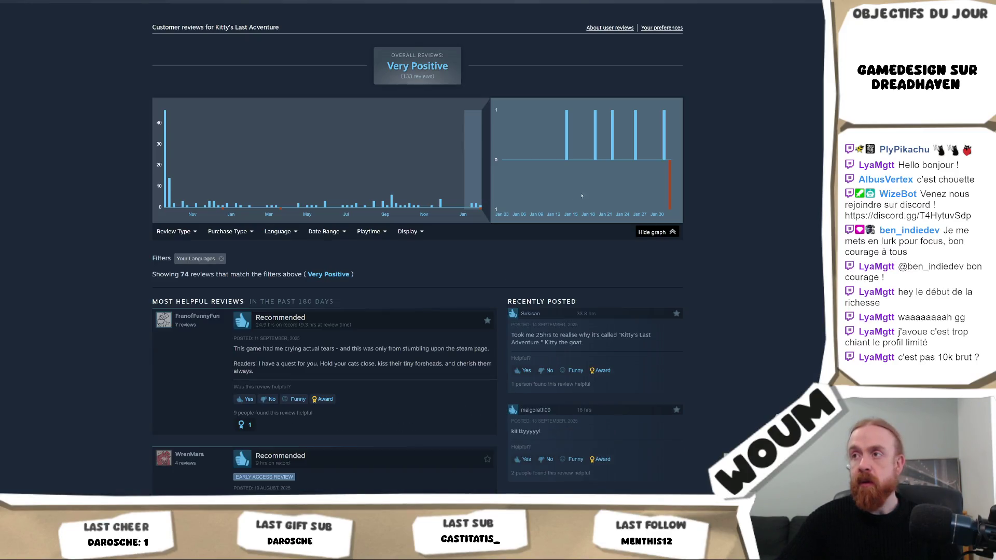
left_click(665, 166)
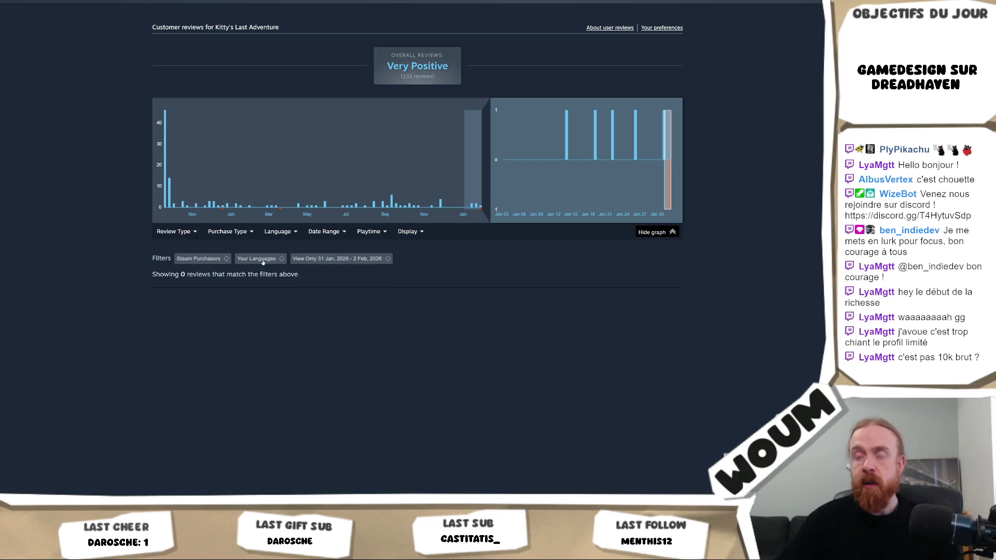
left_click(263, 261)
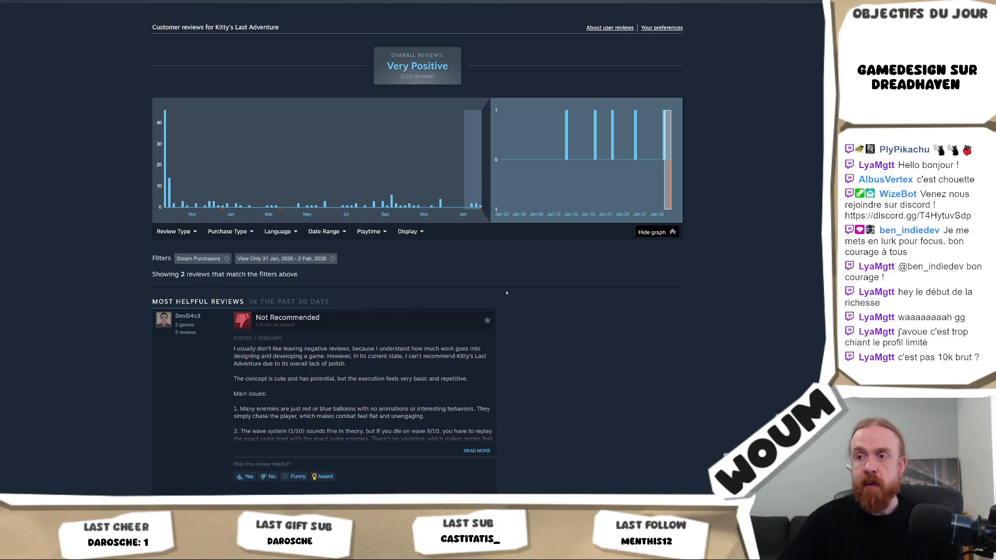
left_click(479, 450)
scroll(524, 439, "down", 2)
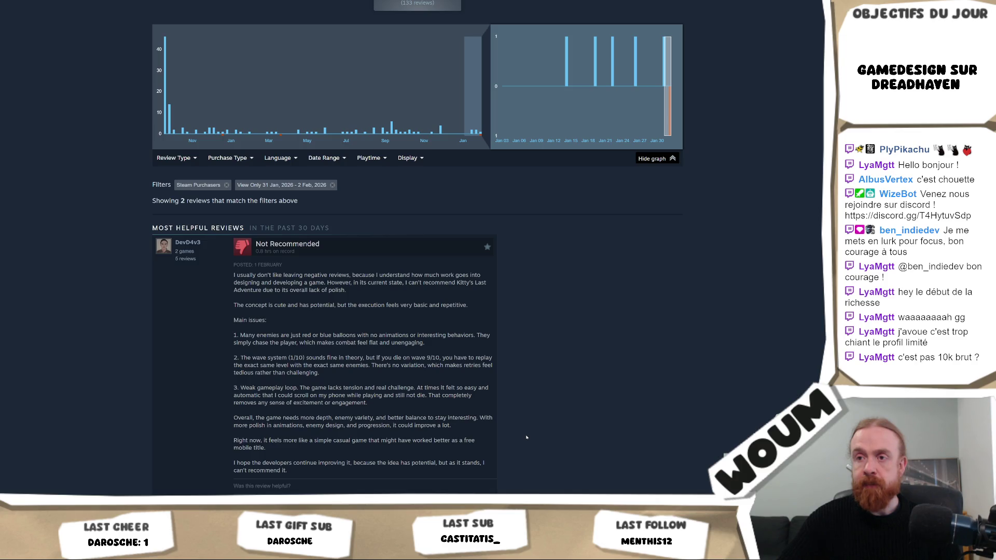
scroll(526, 437, "down", 2)
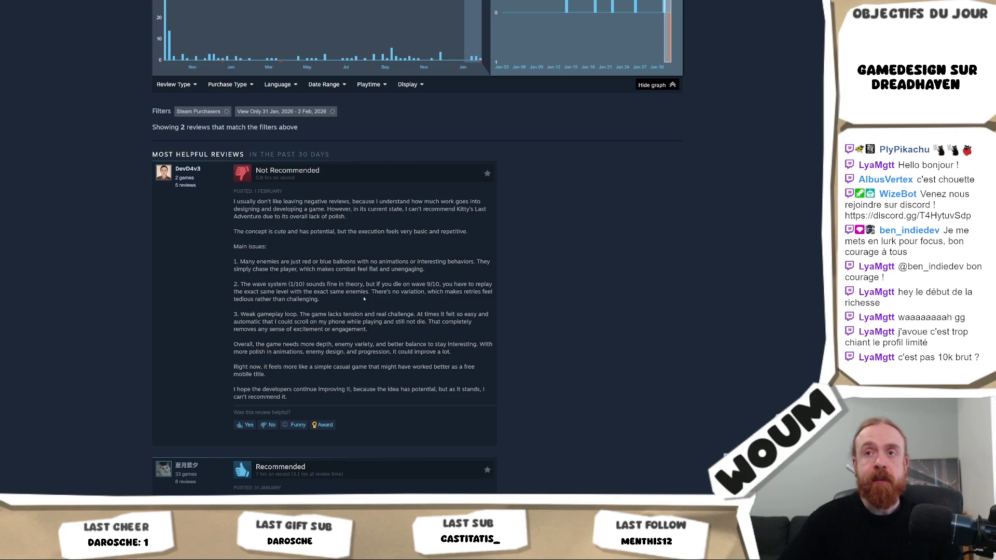
mouse_move(198, 169)
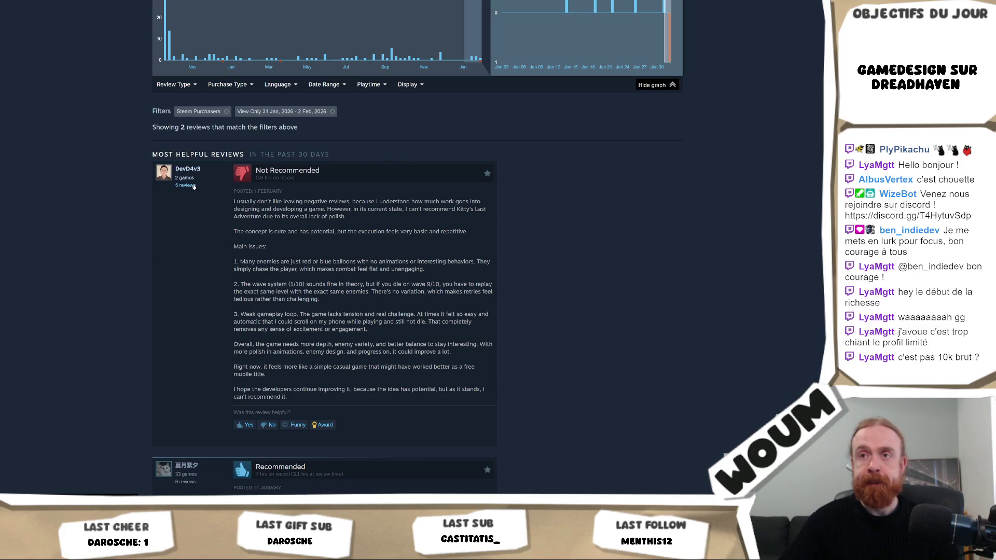
left_click(194, 186)
scroll(389, 233, "down", 6)
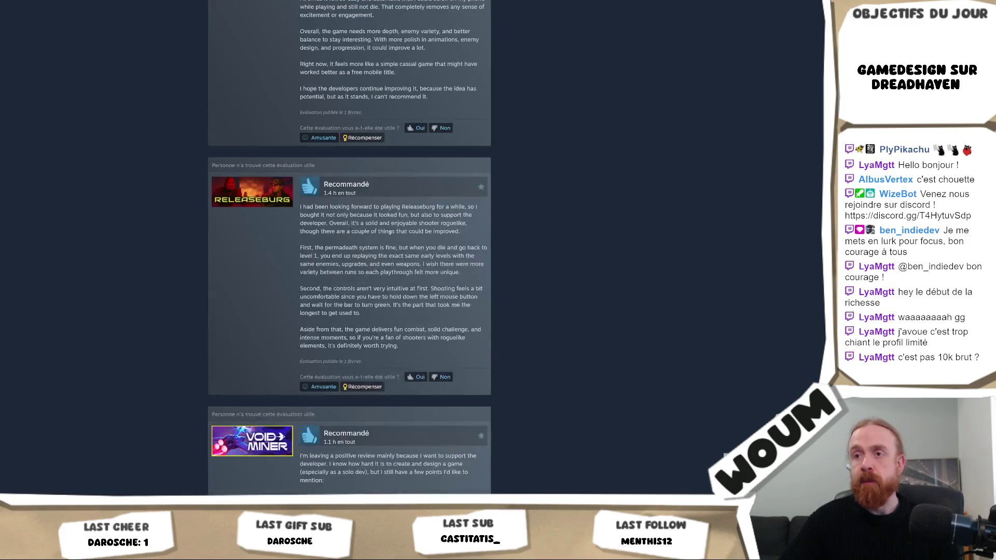
scroll(622, 229, "down", 4)
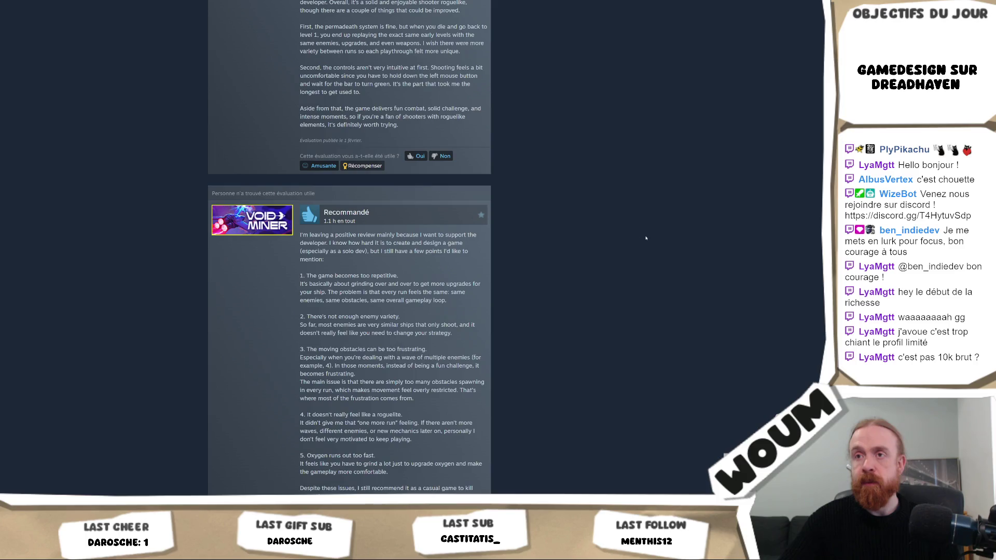
scroll(646, 238, "down", 14)
scroll(645, 238, "up", 3)
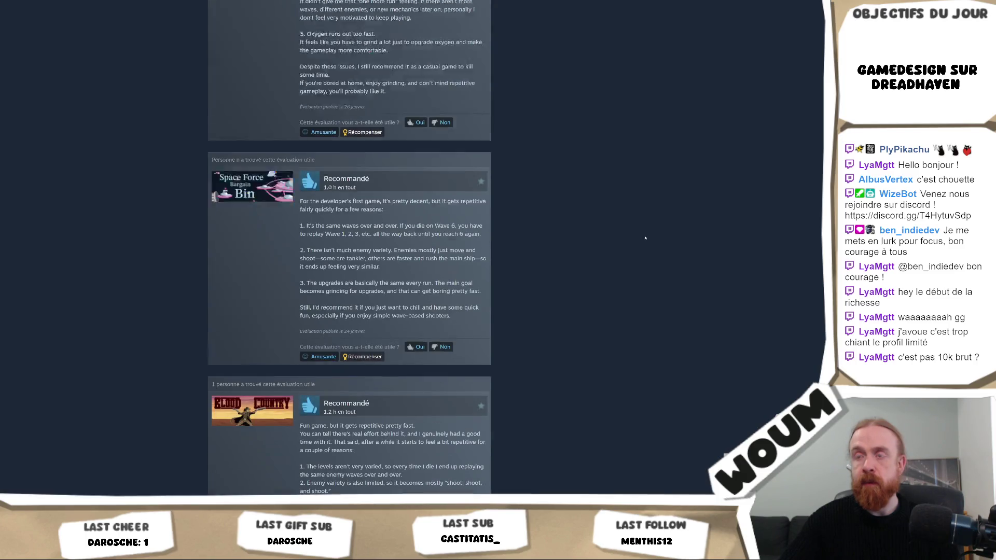
scroll(645, 238, "up", 4)
scroll(642, 236, "up", 18)
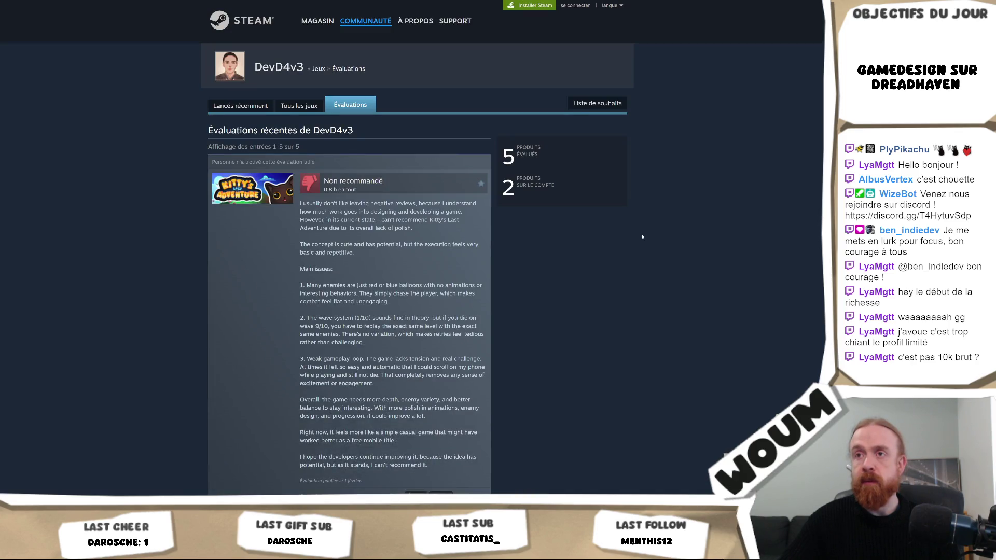
scroll(642, 237, "down", 7)
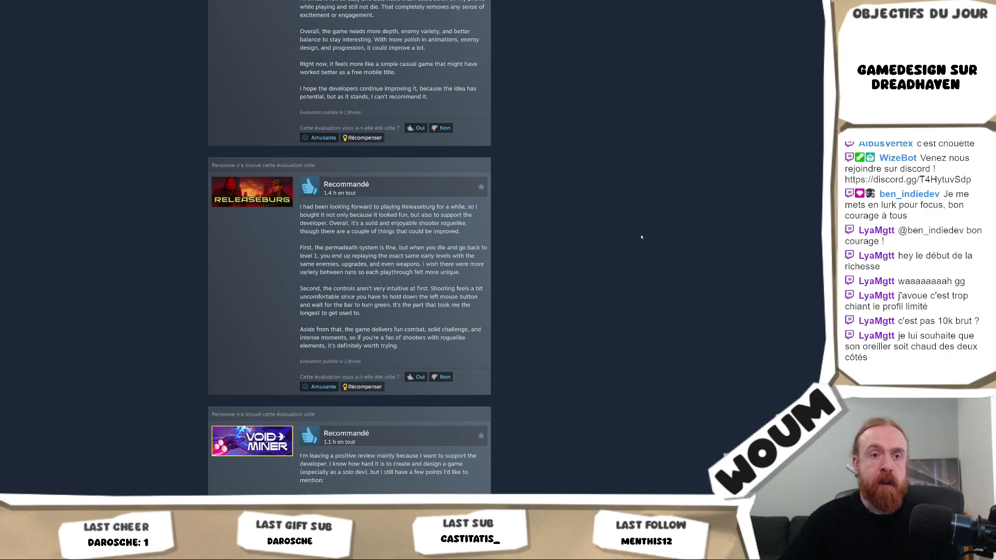
key("alt+Left")
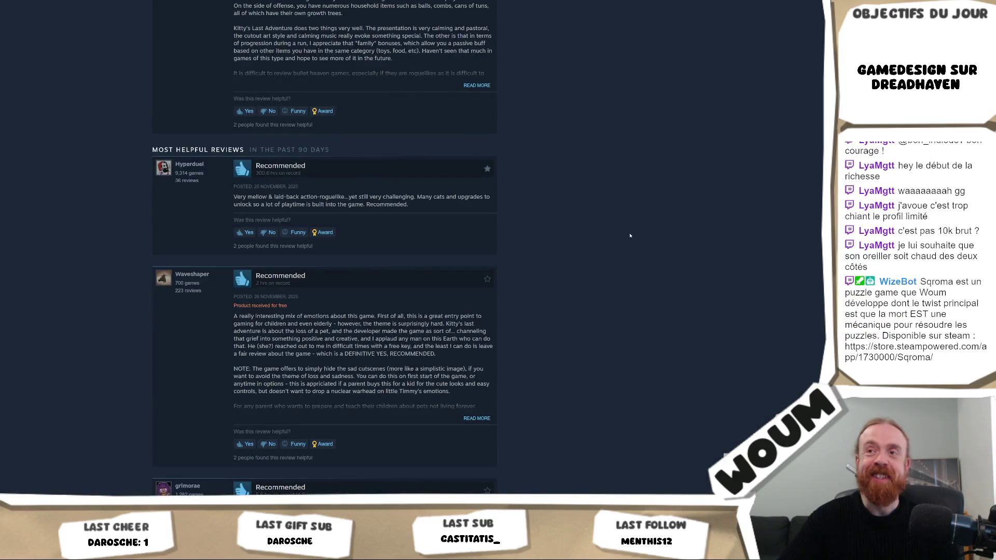
Show the review graph and filter reviews to the latest bar, 31 Jan–2 Feb 2026
scroll(627, 223, "up", 6)
scroll(605, 218, "up", 8)
scroll(306, 365, "down", 10)
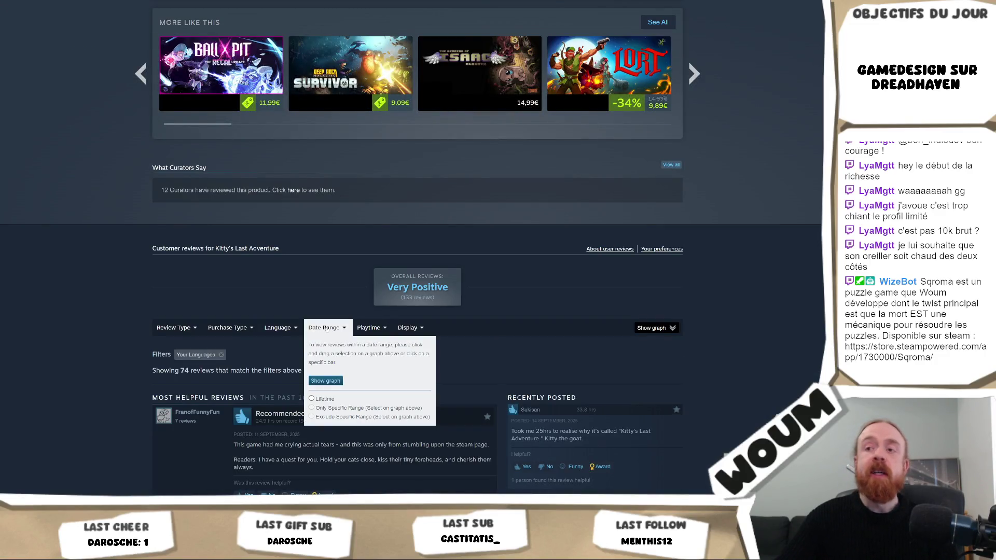
left_click(655, 327)
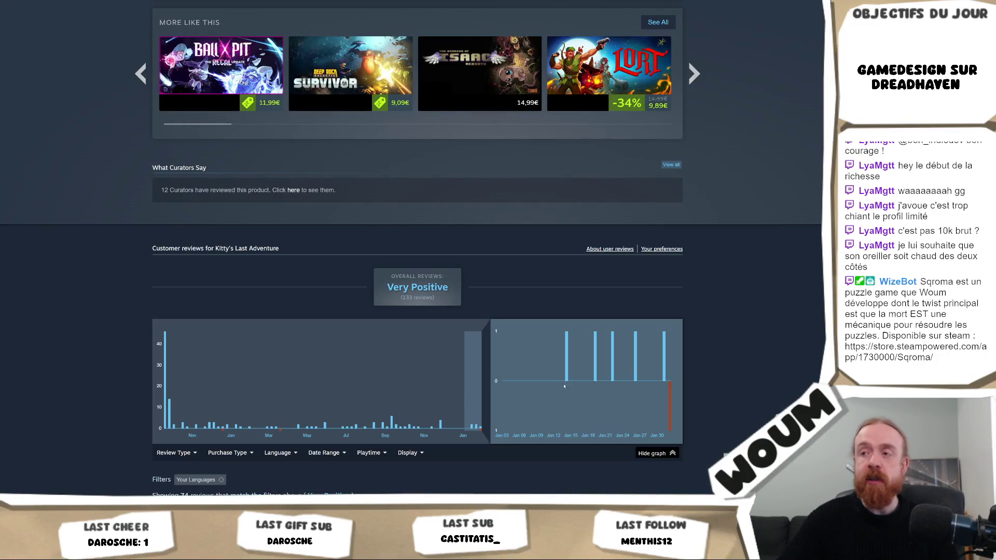
left_click(674, 394)
Expand the Not Recommended review's full text and read through it
scroll(439, 385, "down", 4)
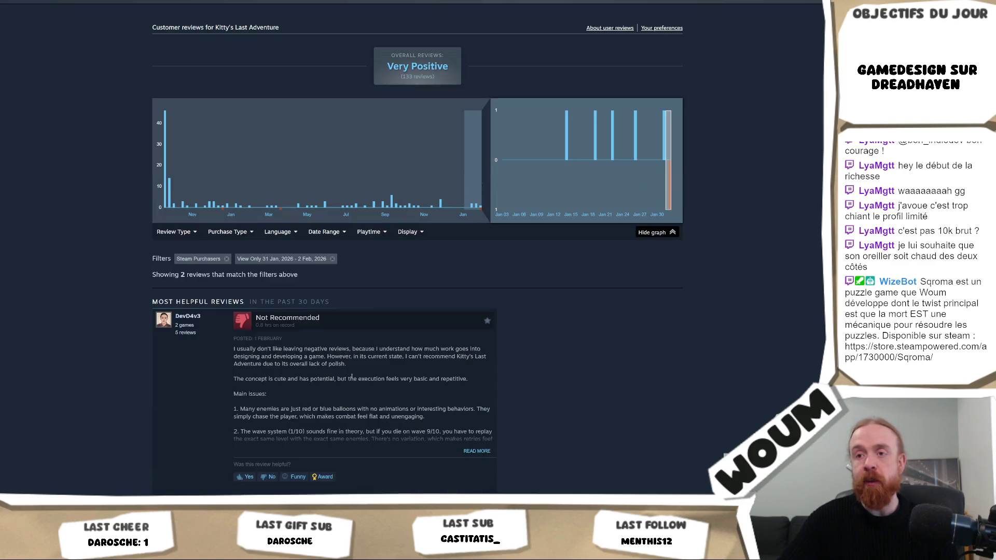
mouse_move(184, 318)
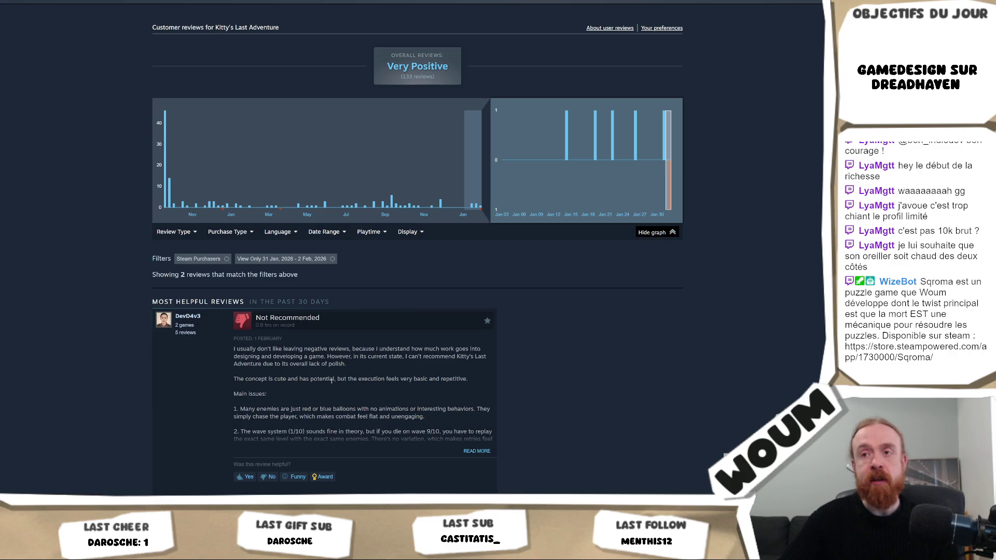
left_click(369, 379)
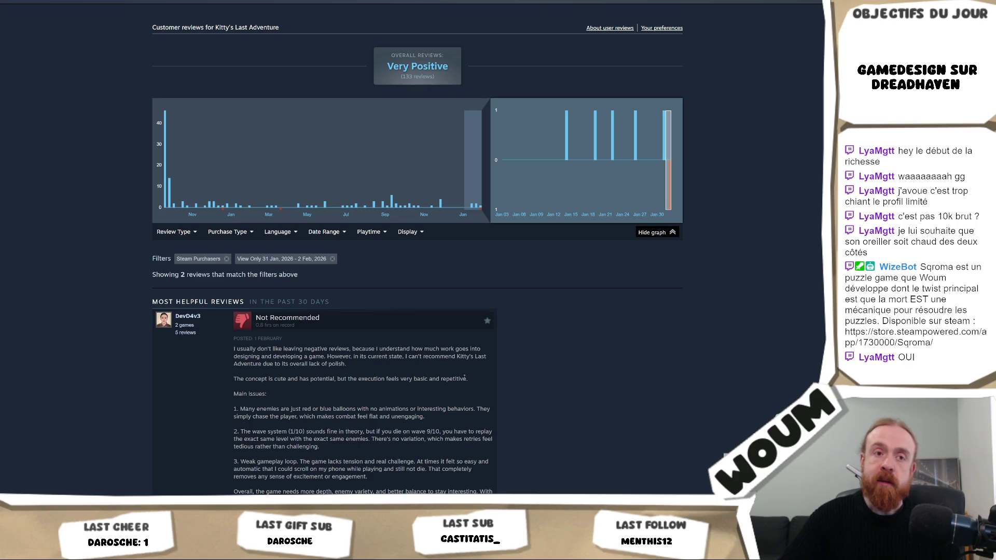
scroll(419, 379, "down", 3)
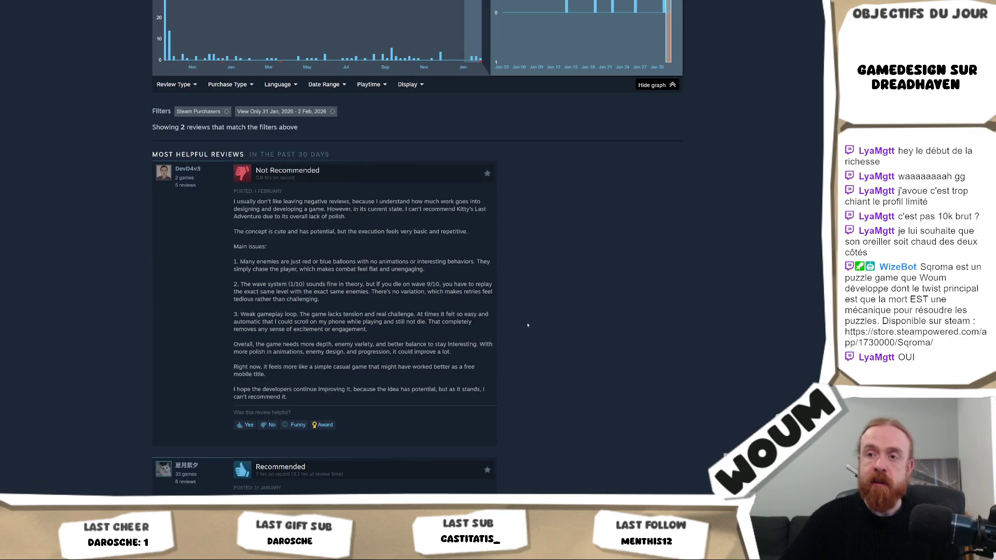
scroll(527, 325, "up", 4)
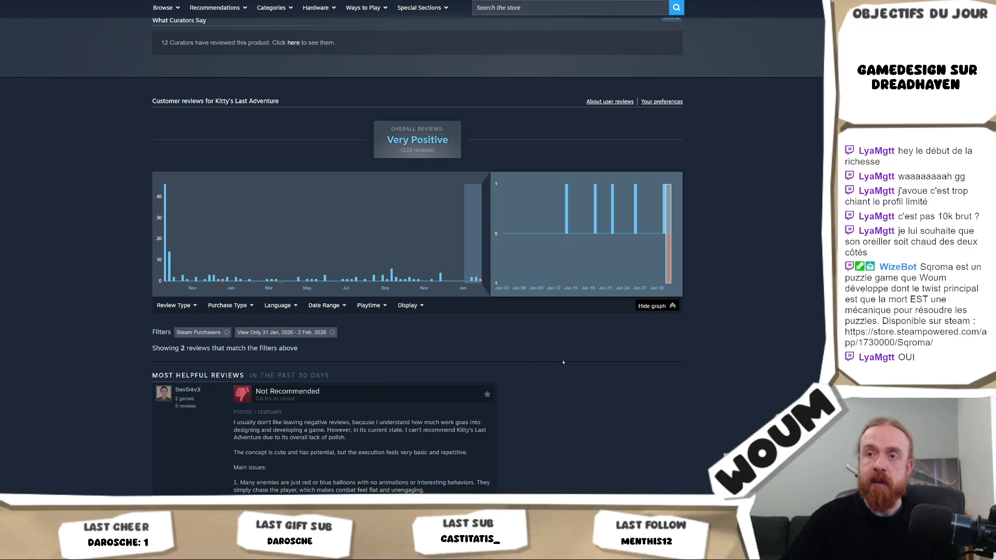
scroll(563, 362, "down", 3)
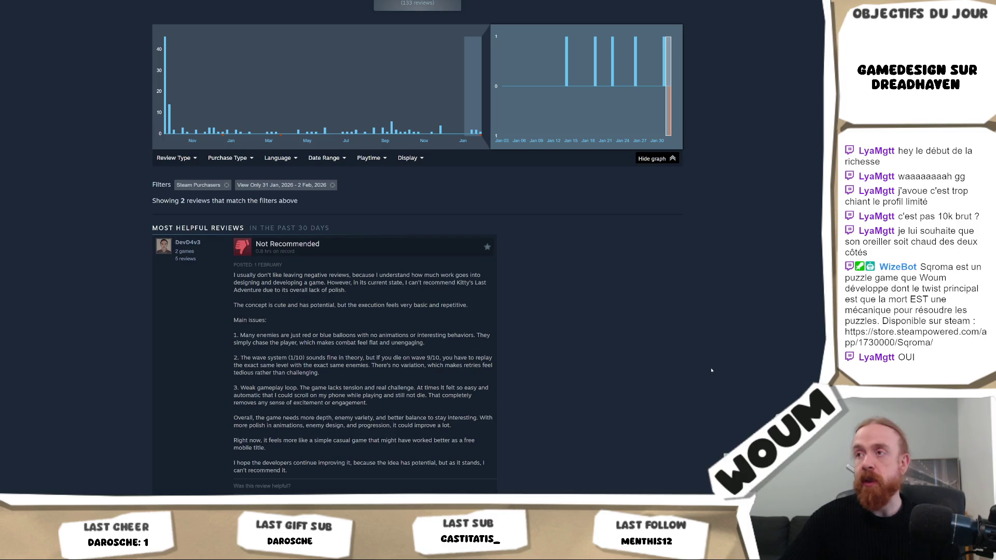
scroll(711, 376, "up", 4)
scroll(721, 373, "down", 8)
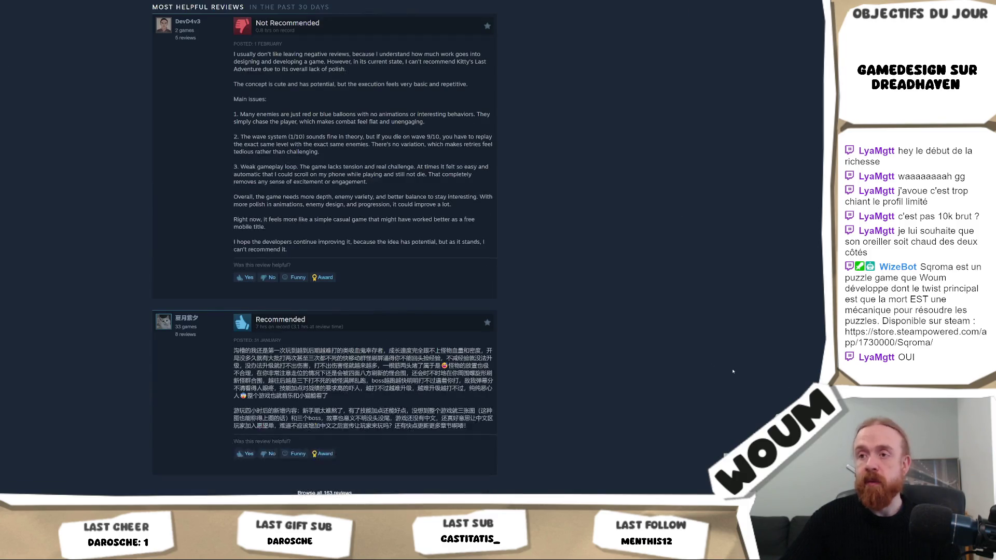
scroll(733, 371, "up", 12)
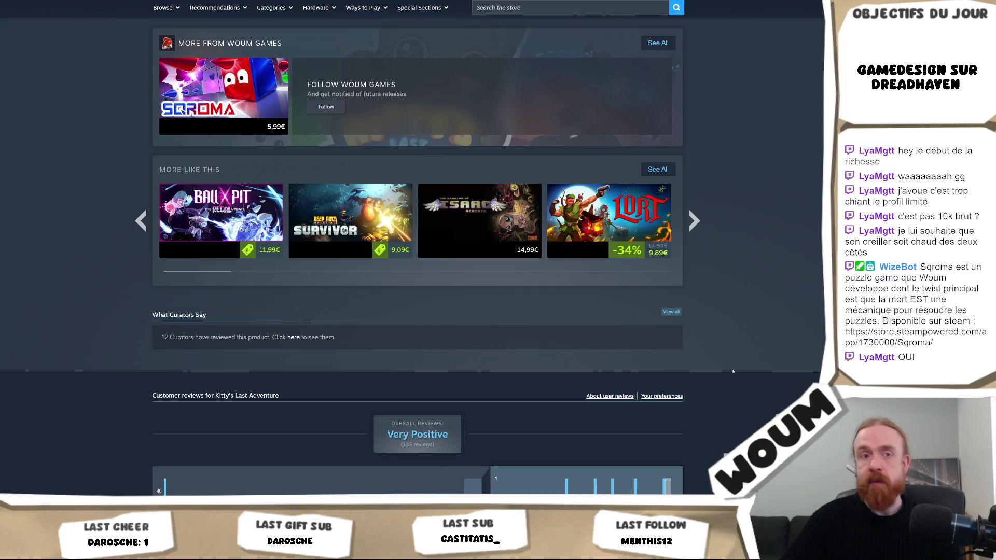
scroll(733, 371, "down", 20)
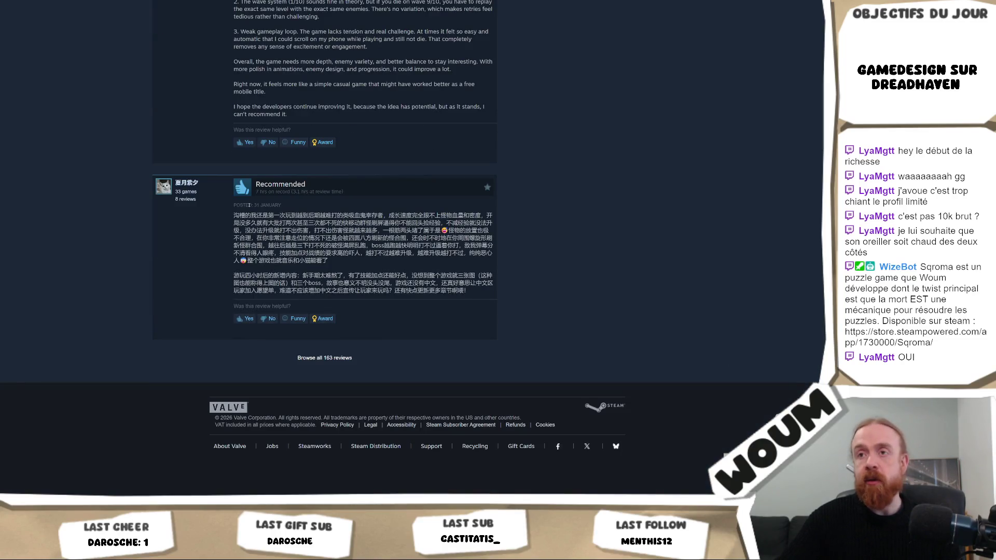
mouse_move(234, 215)
left_mouse_down()
mouse_move(488, 284)
mouse_move(473, 292)
mouse_move(363, 253)
mouse_move(290, 188)
mouse_move(238, 220)
mouse_move(329, 266)
mouse_move(488, 284)
mouse_move(475, 293)
mouse_move(332, 262)
mouse_move(413, 277)
mouse_move(349, 284)
mouse_move(473, 291)
left_mouse_up()
left_click(234, 217)
left_click(349, 285)
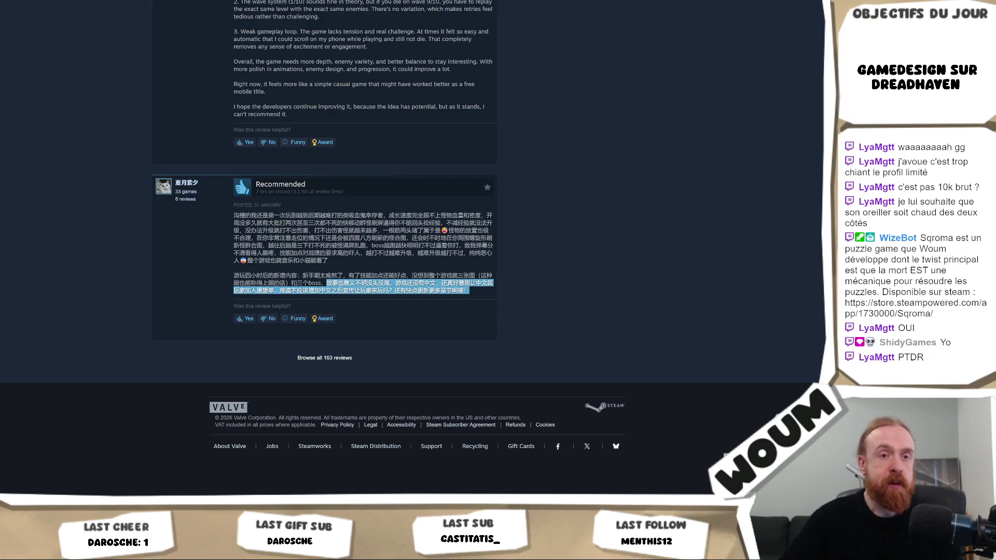
left_click(473, 291)
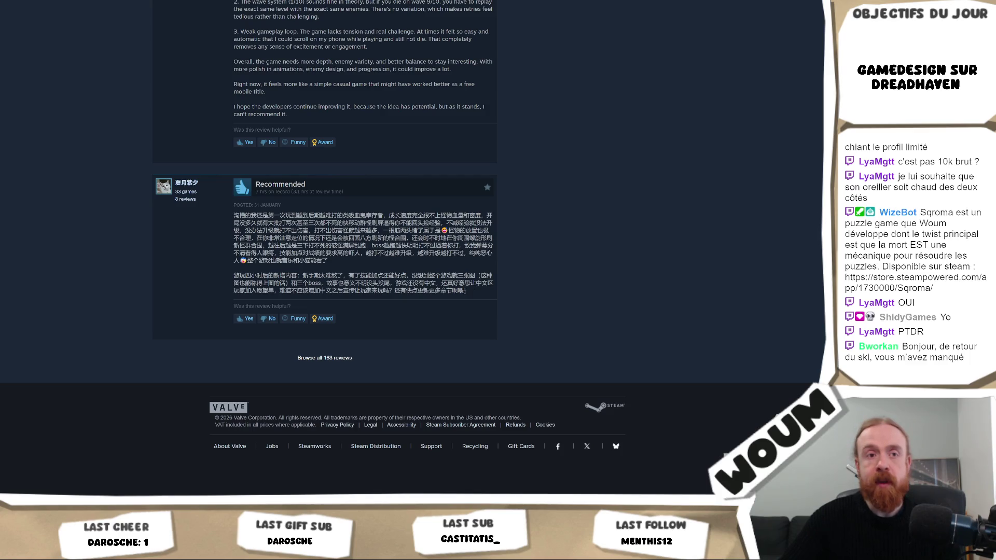
scroll(466, 288, "up", 5)
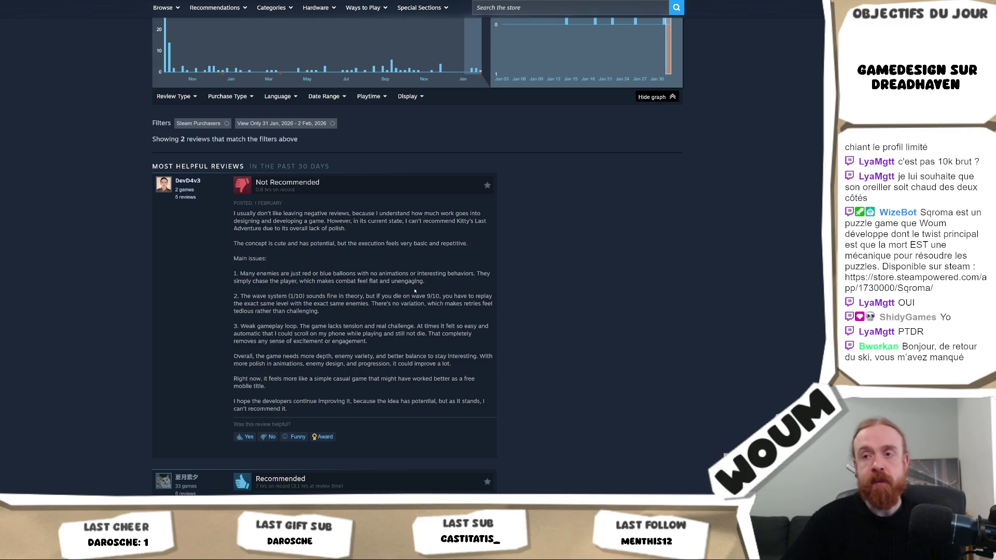
scroll(416, 293, "down", 3)
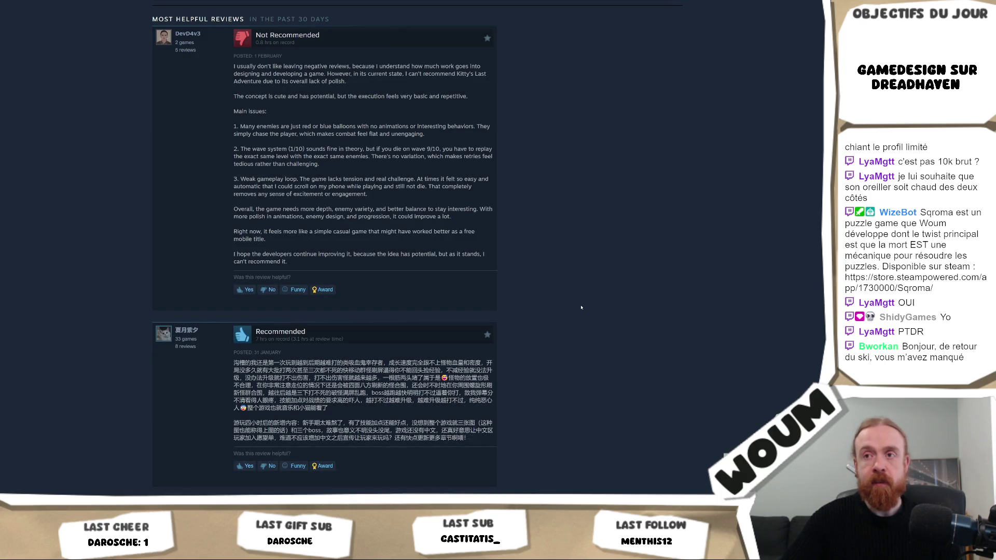
scroll(580, 308, "down", 3)
scroll(577, 310, "up", 15)
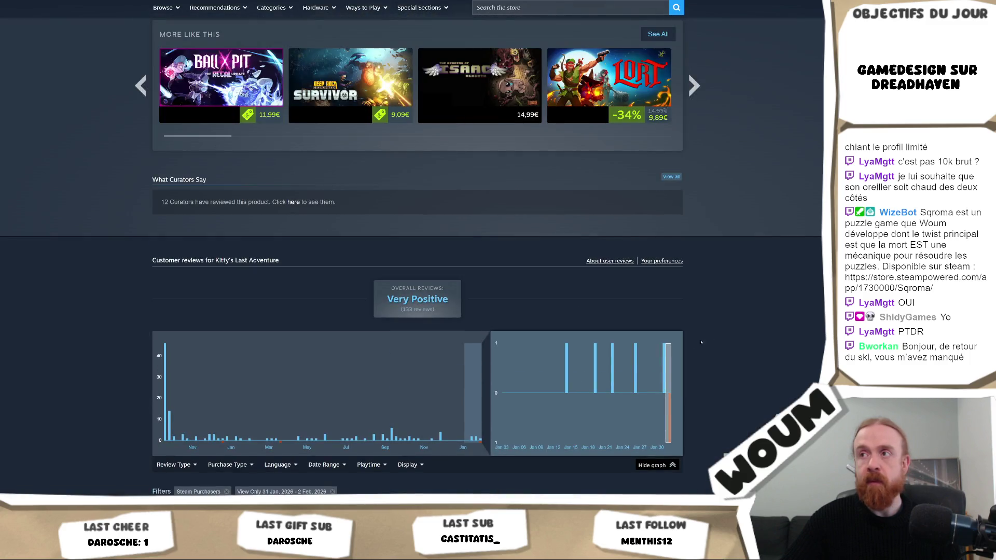
scroll(739, 337, "down", 9)
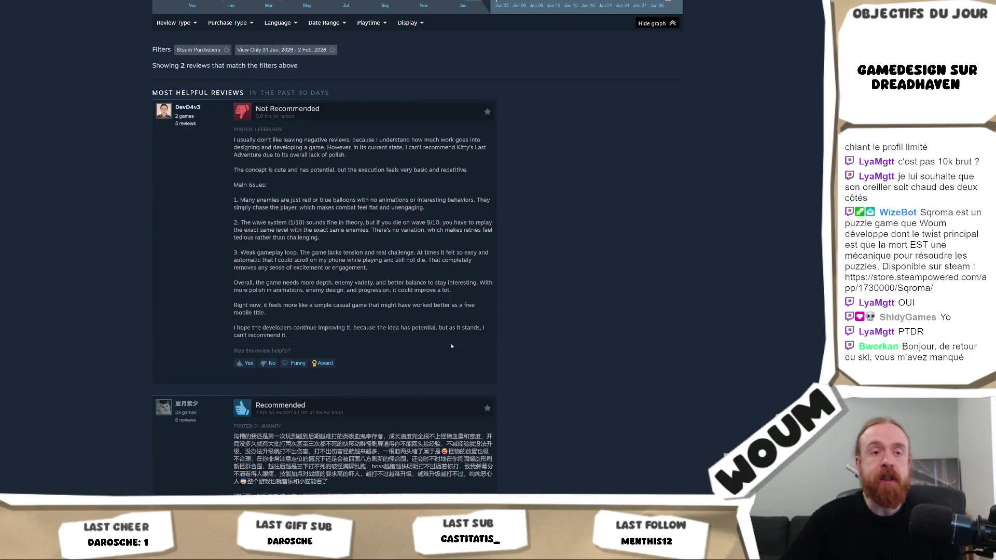
scroll(745, 367, "up", 7)
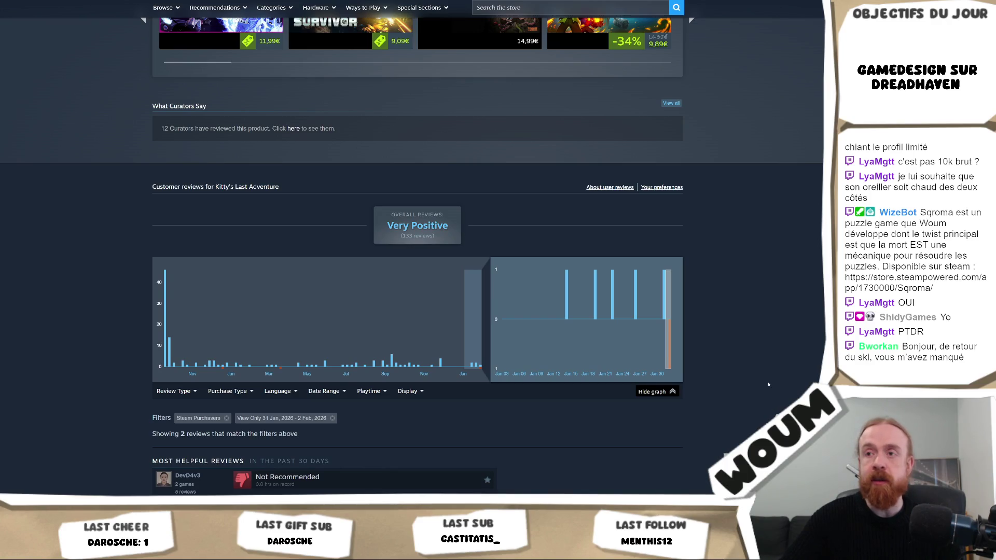
scroll(768, 385, "down", 6)
triple_click(306, 411)
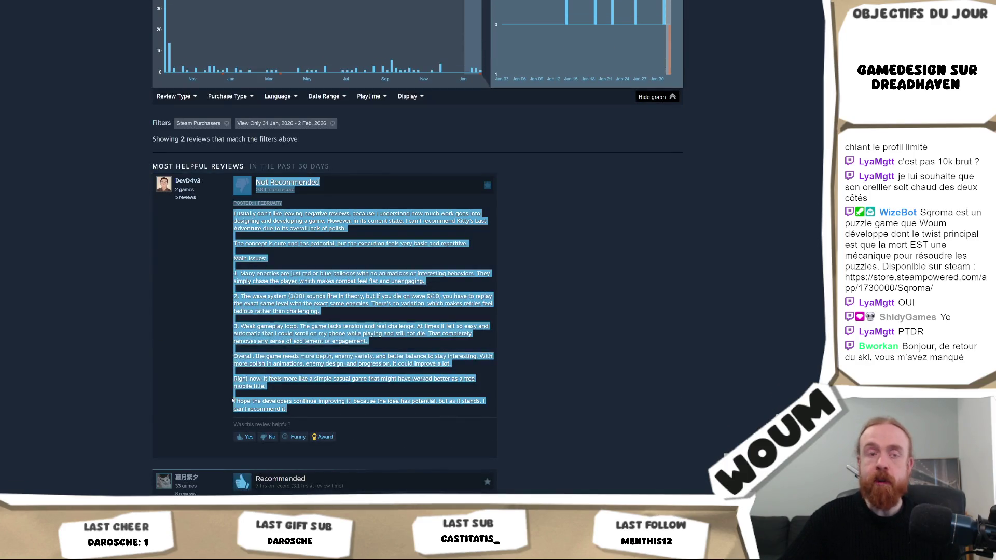
left_click(609, 362)
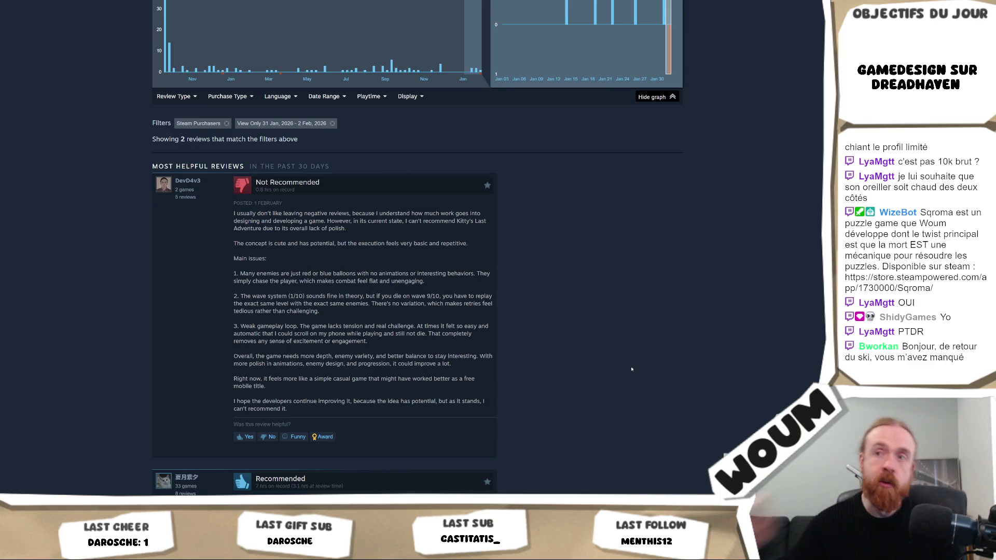
key("alt+Left")
scroll(799, 346, "up", 6)
scroll(799, 347, "up", 10)
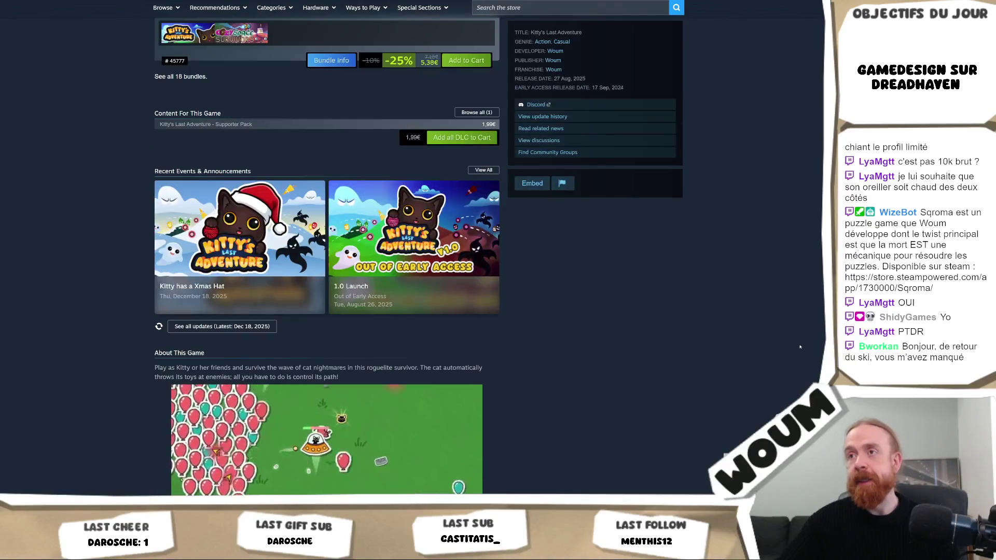
scroll(800, 347, "up", 7)
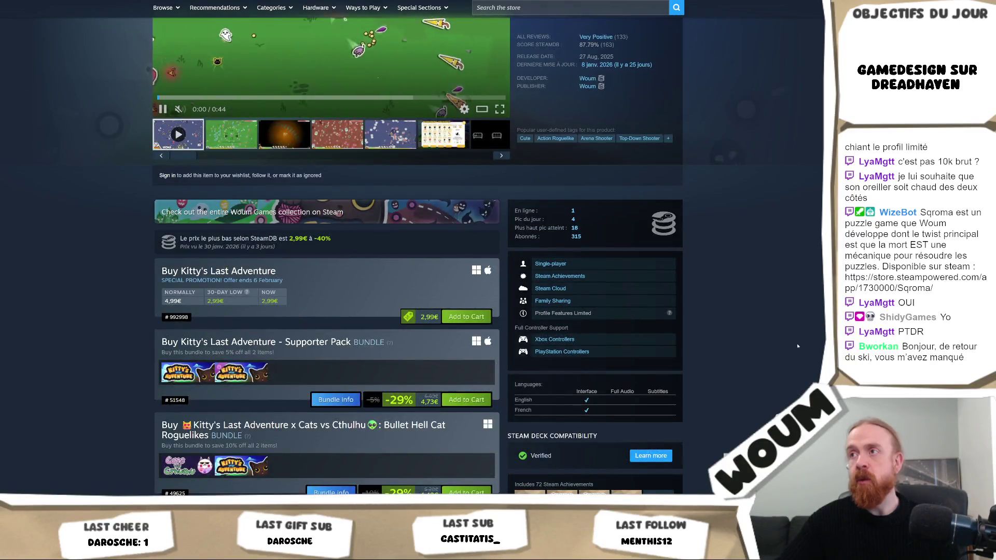
scroll(610, 188, "down", 20)
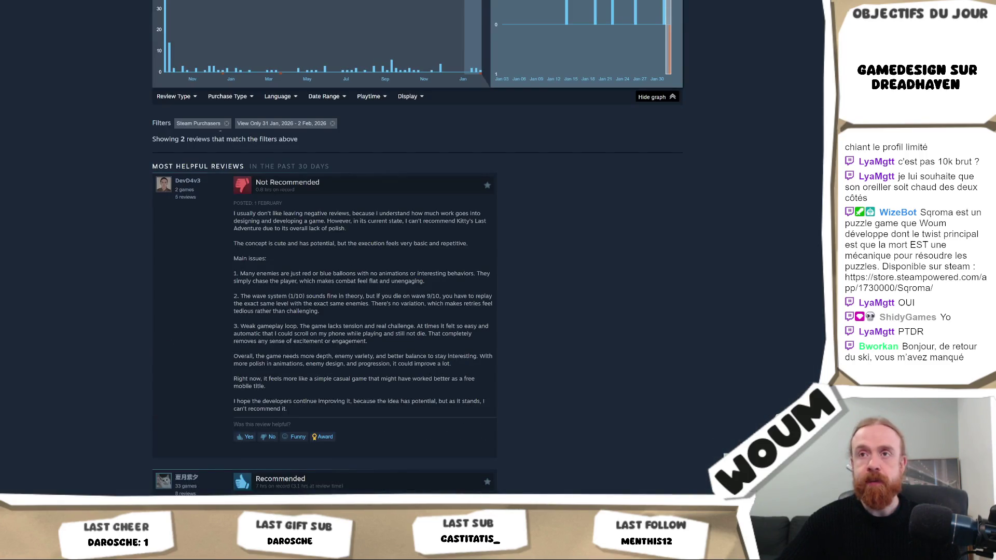
mouse_move(165, 93)
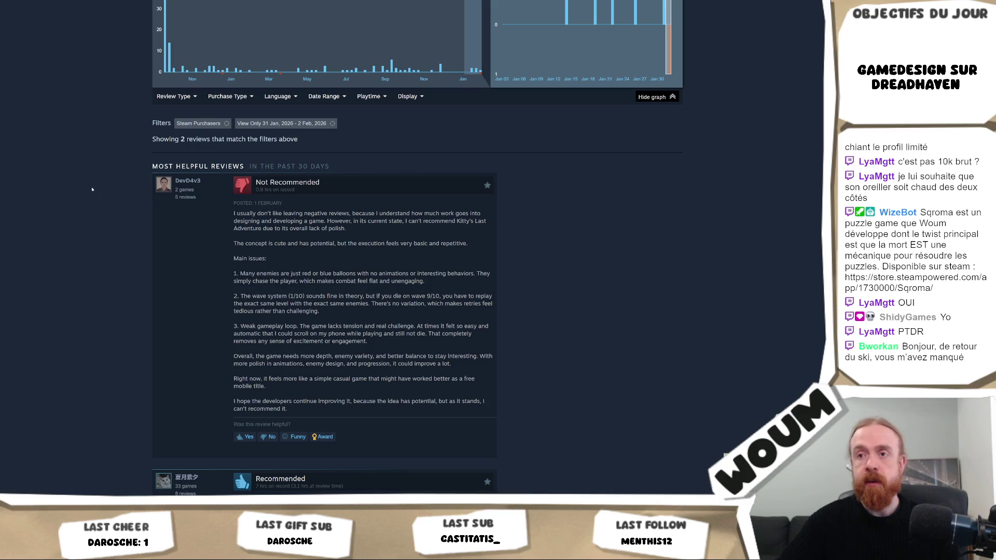
scroll(92, 189, "up", 4)
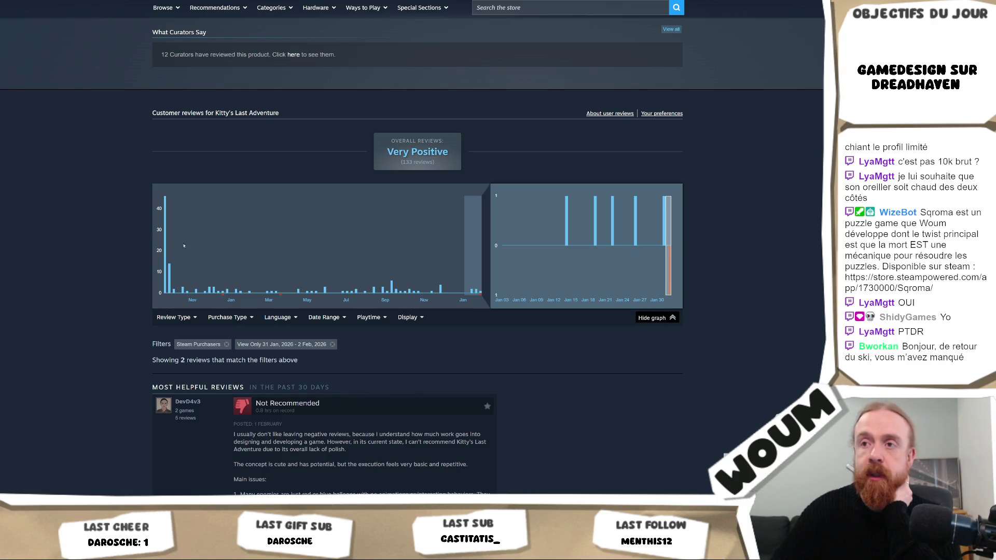
Use the review histogram bars to narrow reviews to 15–23 Dec 2024
left_click(281, 296)
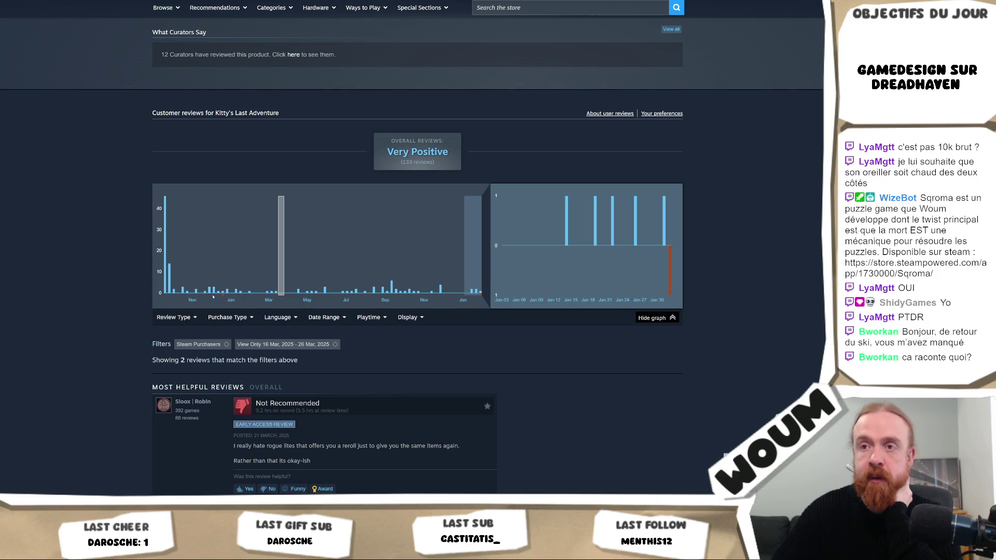
left_click(224, 296)
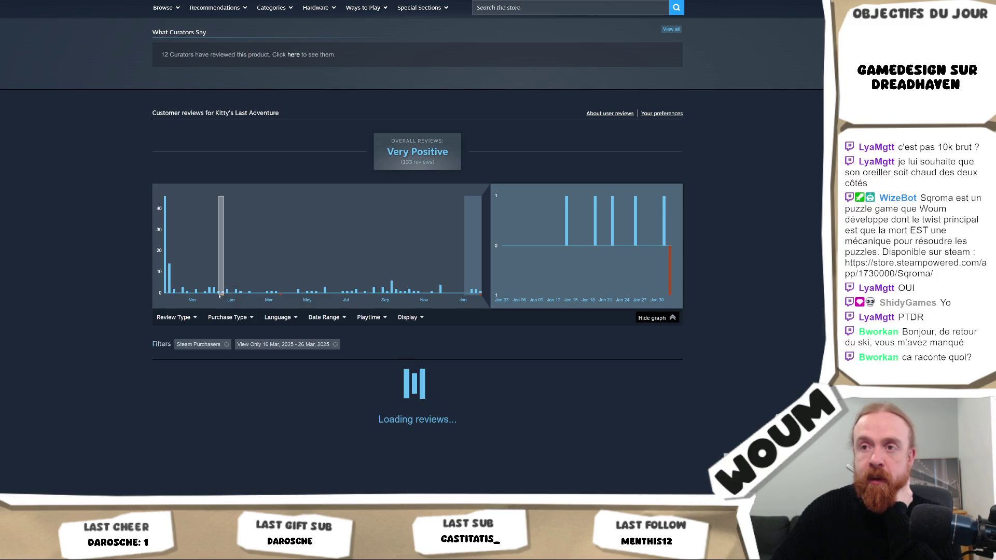
scroll(409, 309, "down", 4)
scroll(311, 259, "up", 5)
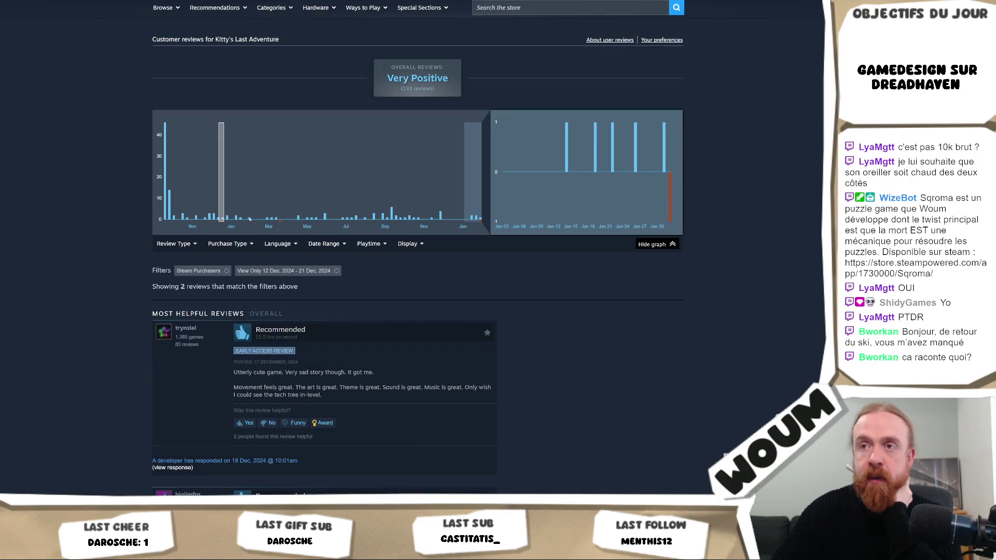
left_click(223, 218)
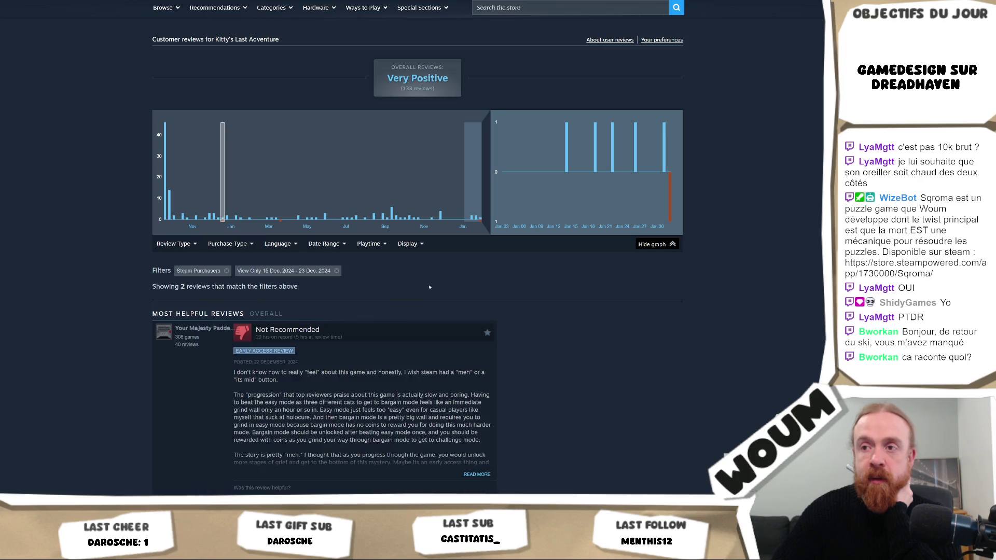
Expand the Not Recommended review from that period to its full text
scroll(431, 285, "down", 2)
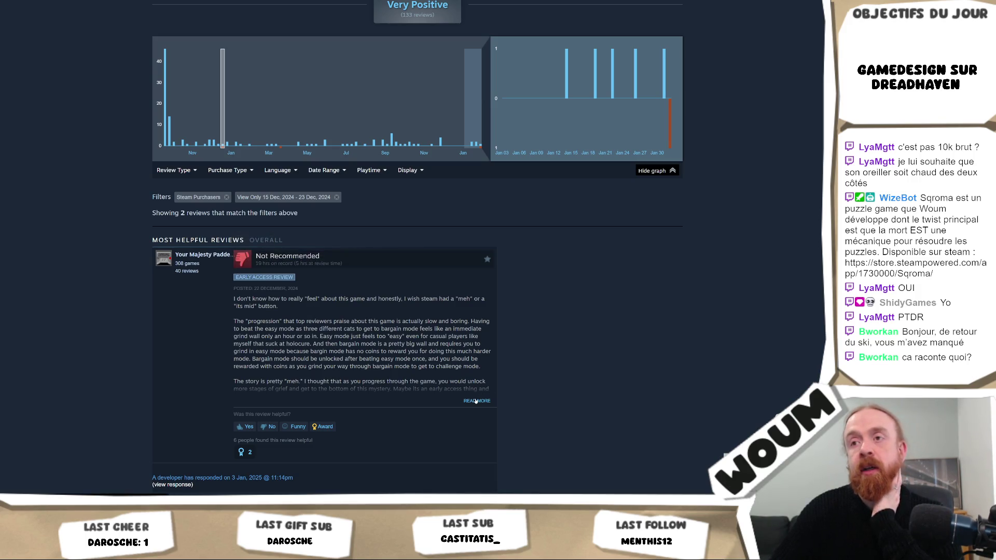
left_click(475, 401)
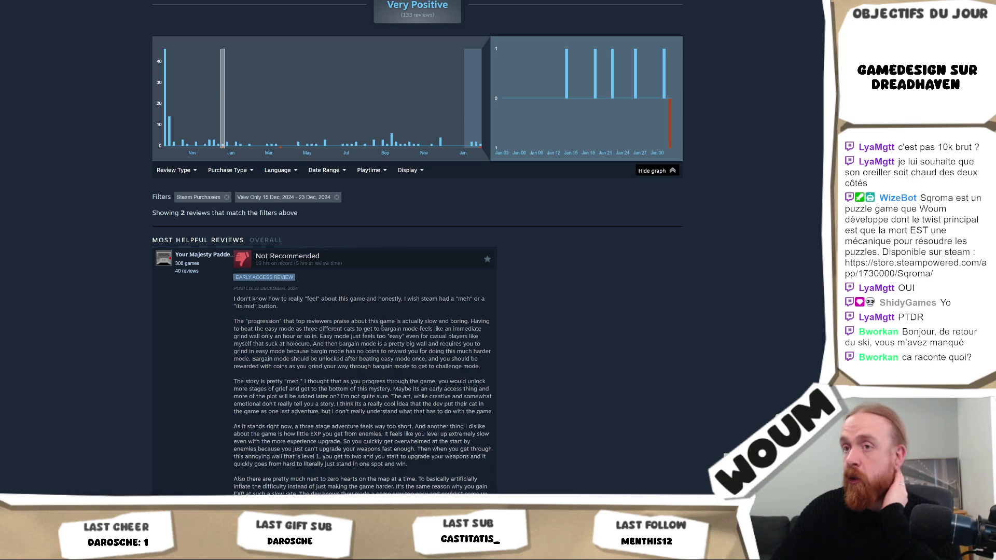
scroll(411, 328, "down", 8)
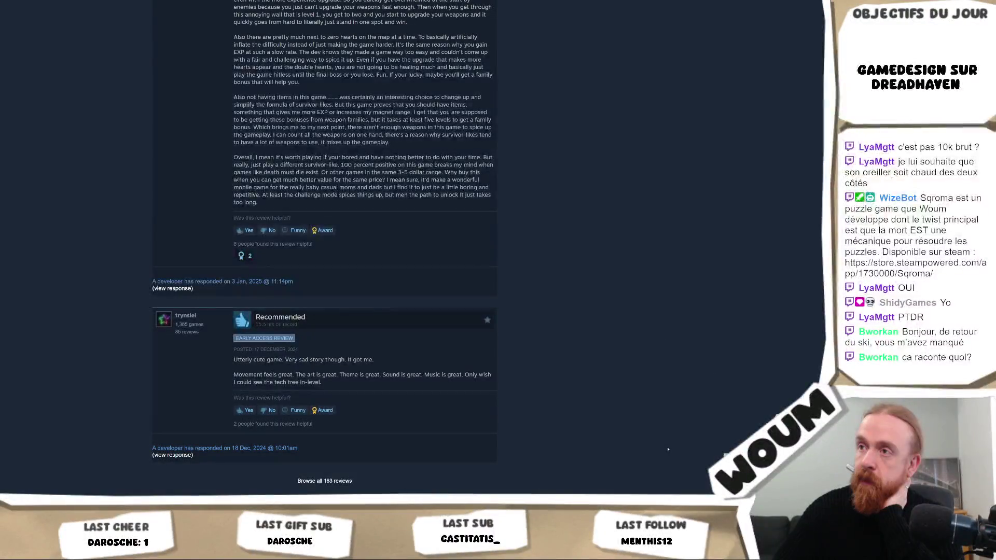
scroll(558, 195, "up", 15)
scroll(382, 263, "down", 12)
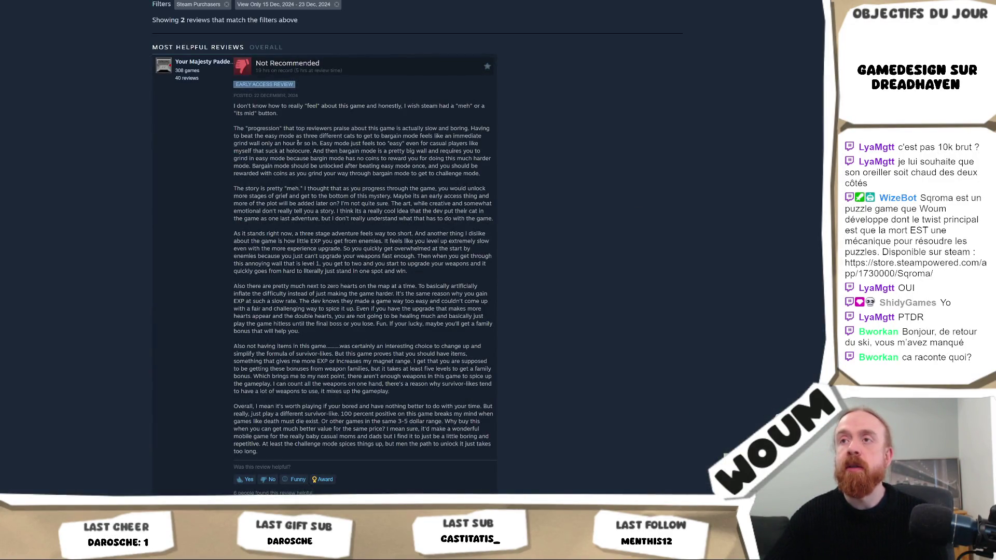
Highlight the review's opening lines and the DECEMBER posting date while reading it
left_click_drag(258, 106, 367, 136)
left_click(361, 123)
scroll(361, 123, "down", 4)
scroll(402, 311, "up", 5)
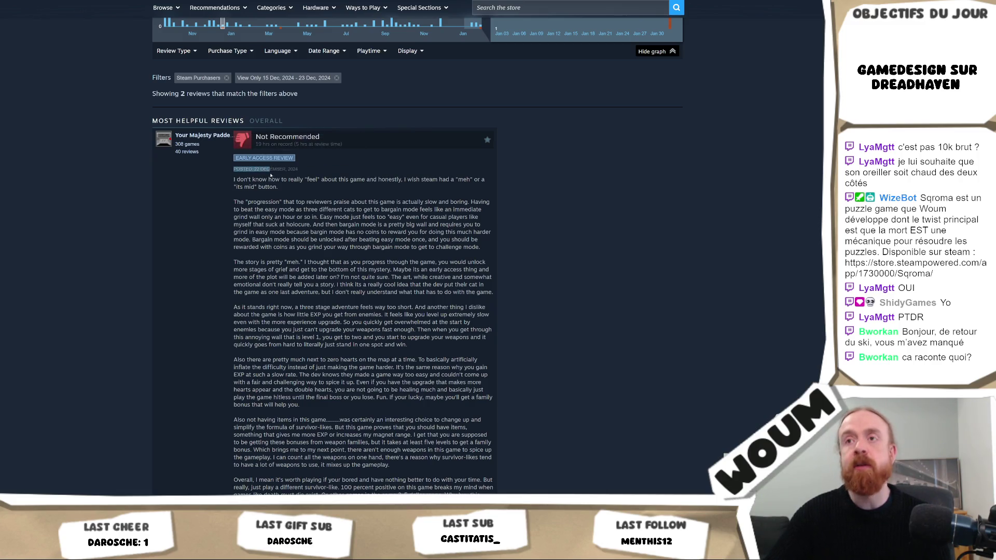
double_click(272, 170)
scroll(531, 262, "up", 3)
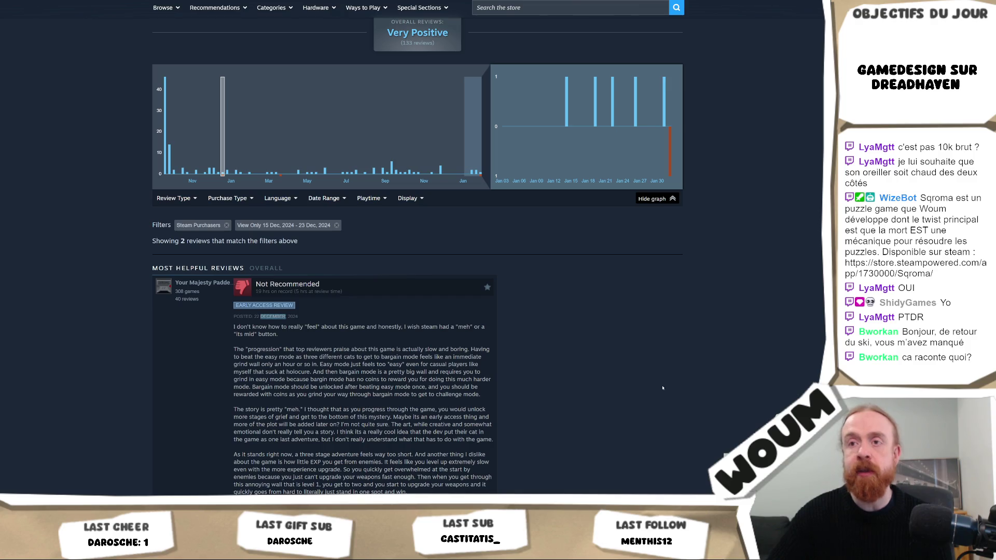
scroll(662, 382, "up", 15)
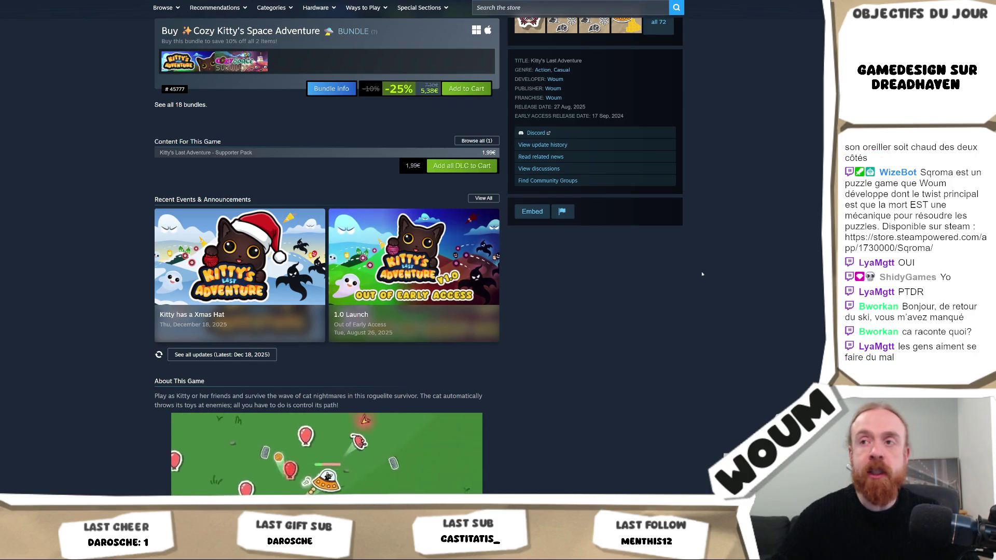
scroll(706, 271, "up", 2)
scroll(684, 280, "up", 10)
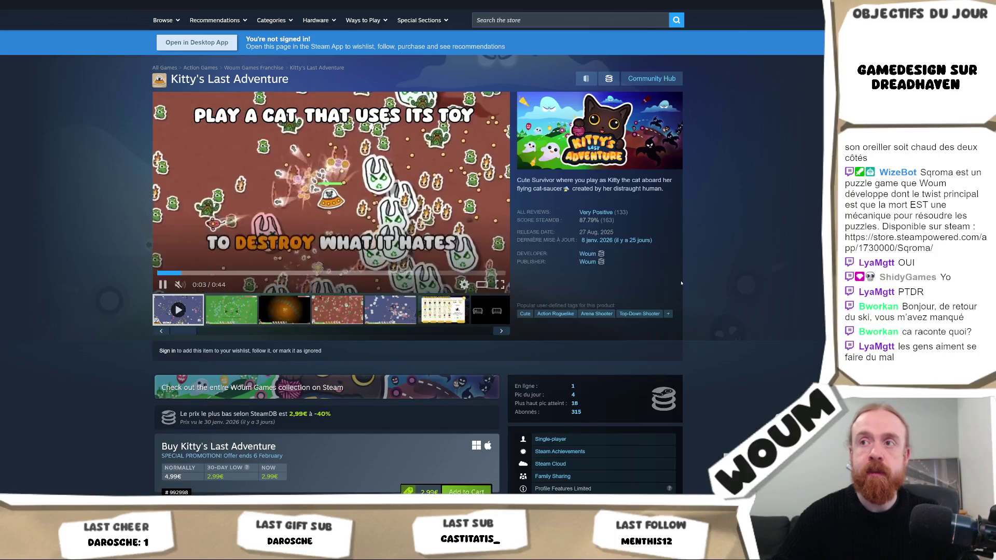
scroll(690, 282, "down", 5)
scroll(722, 273, "down", 4)
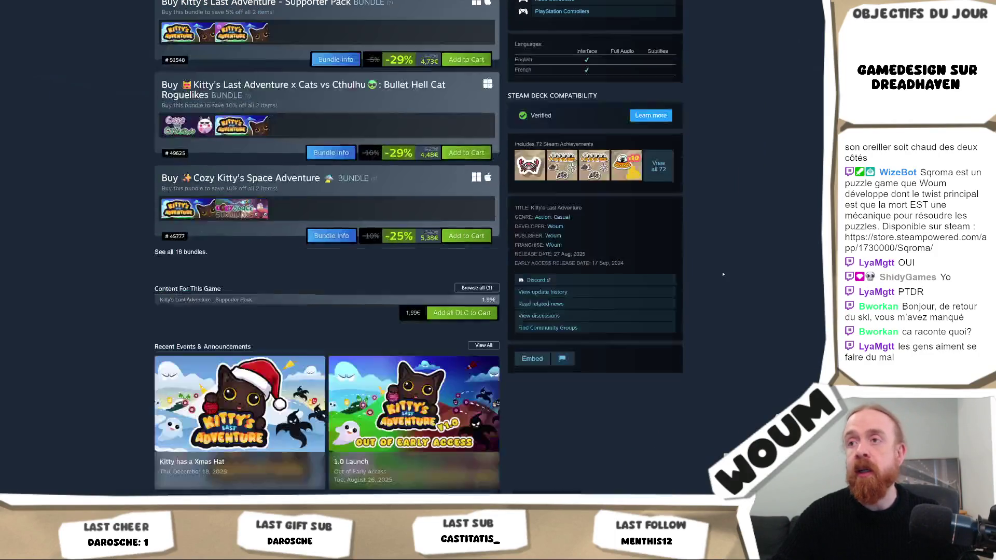
scroll(723, 274, "down", 3)
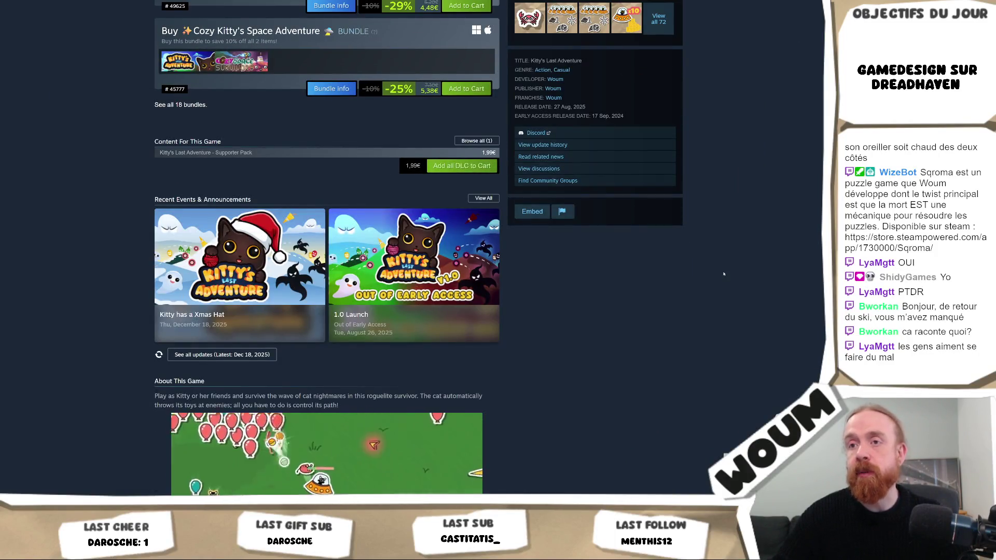
scroll(723, 274, "down", 3)
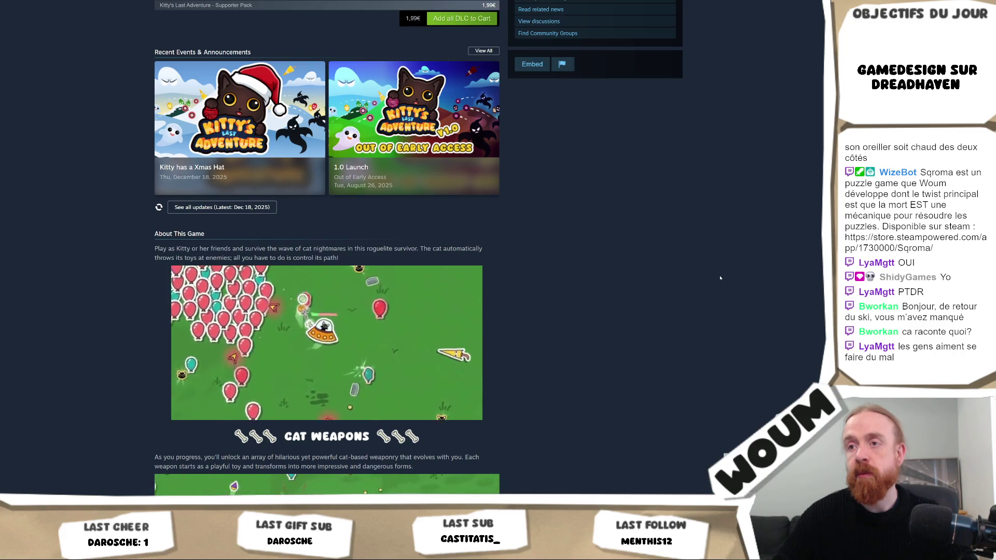
scroll(719, 279, "down", 15)
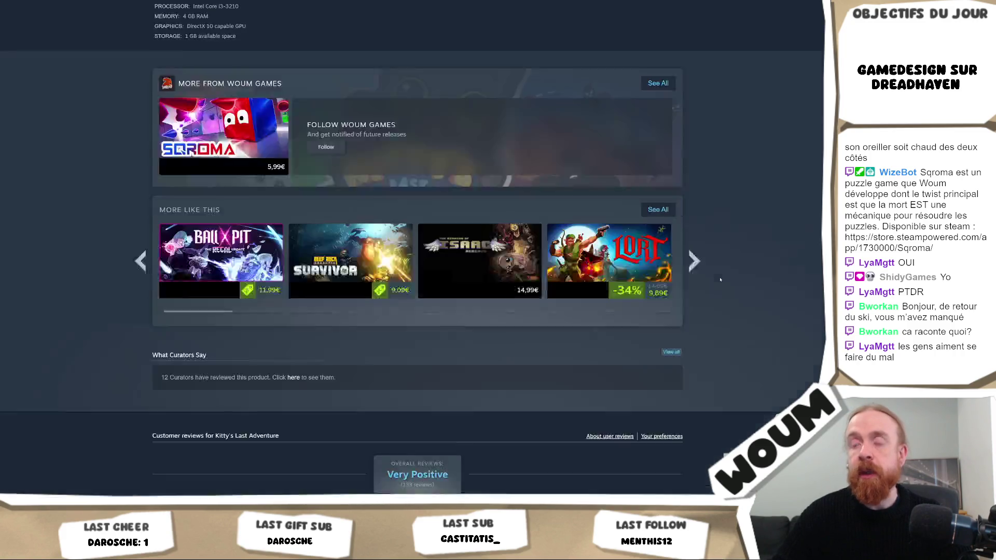
scroll(714, 280, "down", 3)
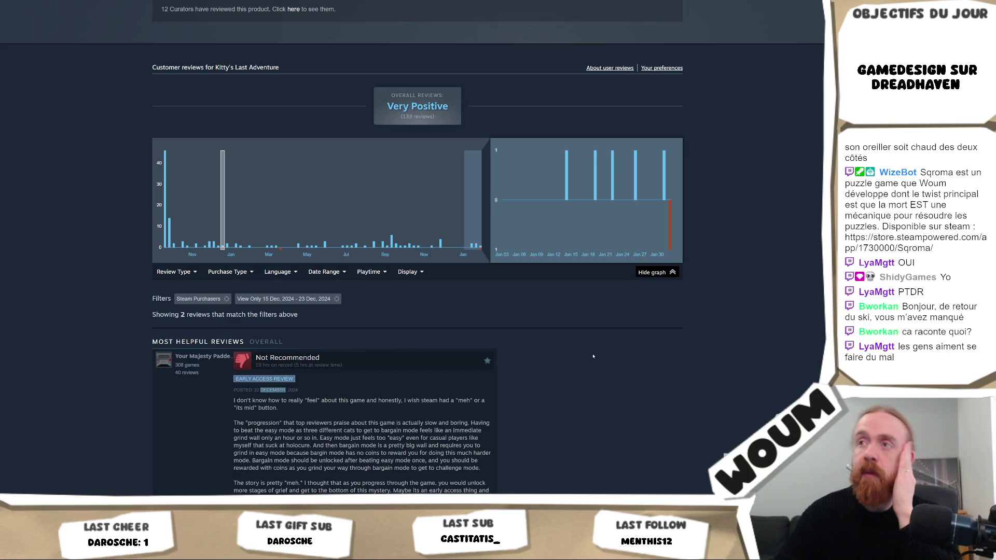
scroll(592, 356, "up", 15)
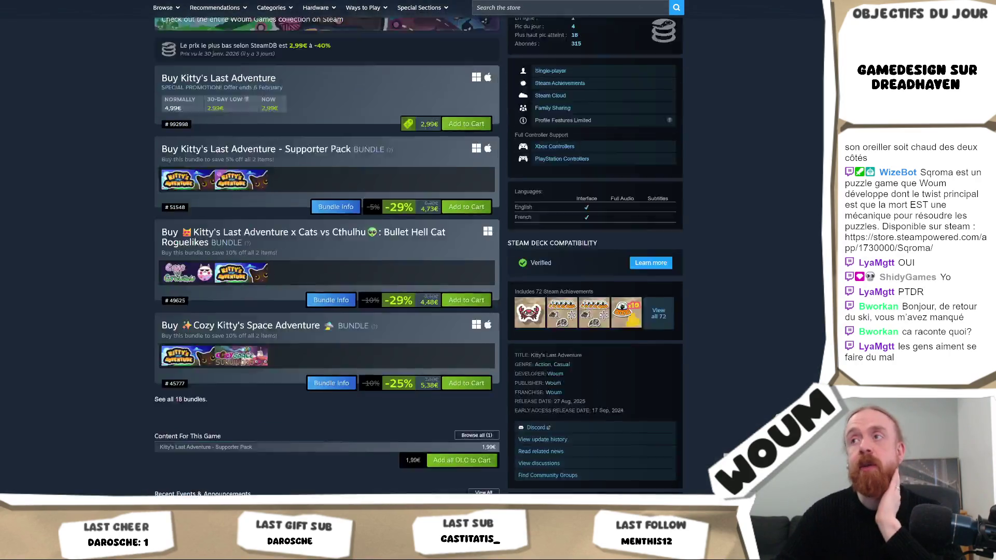
scroll(677, 102, "up", 8)
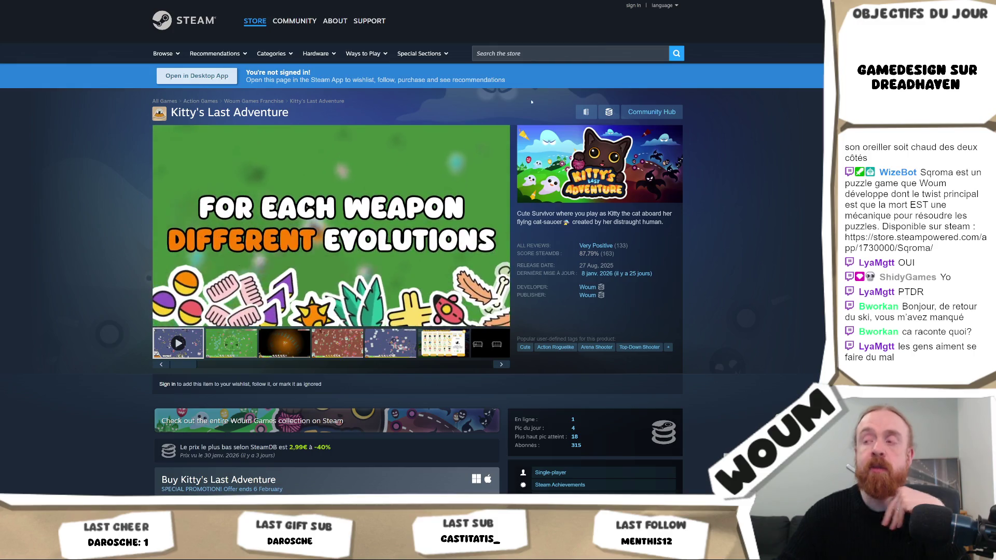
scroll(761, 245, "down", 3)
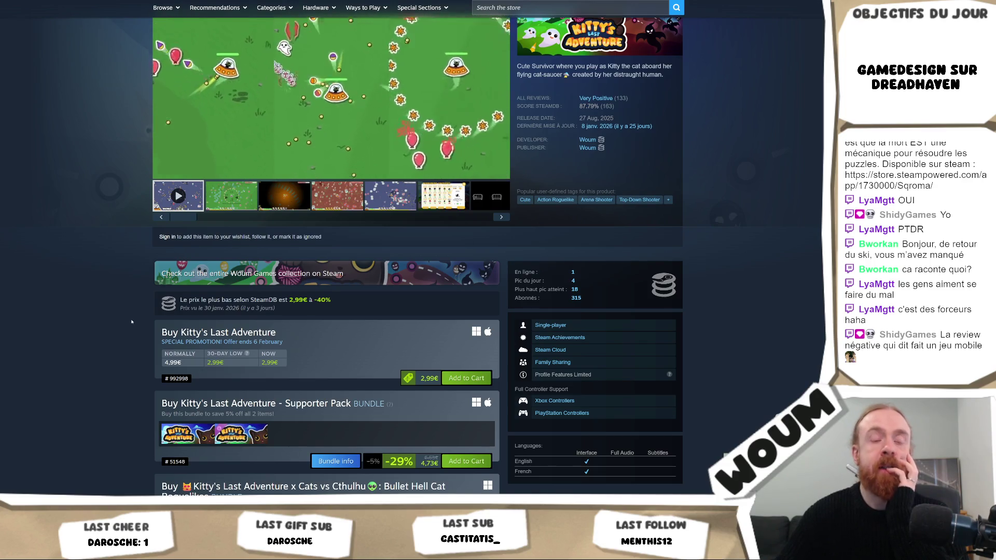
scroll(131, 321, "up", 2)
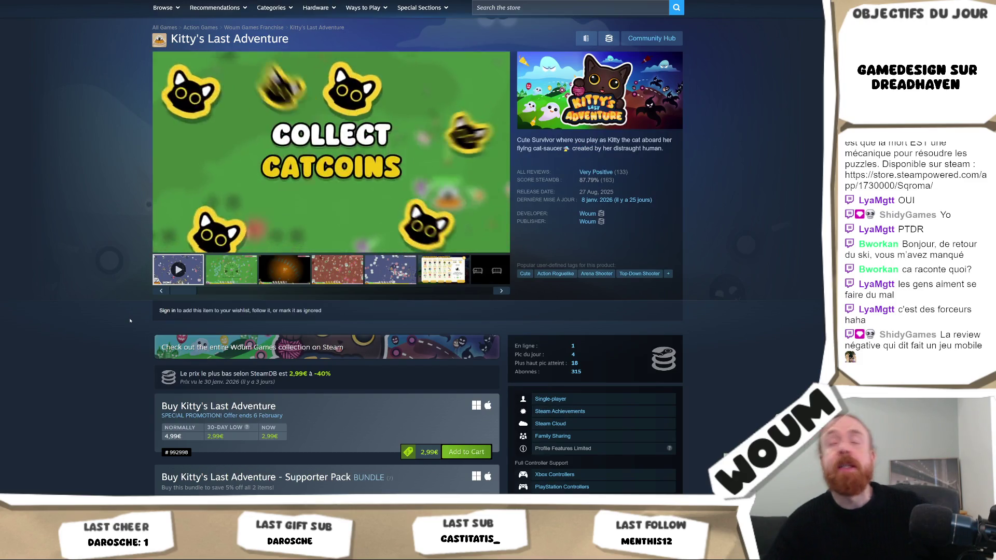
scroll(130, 320, "down", 7)
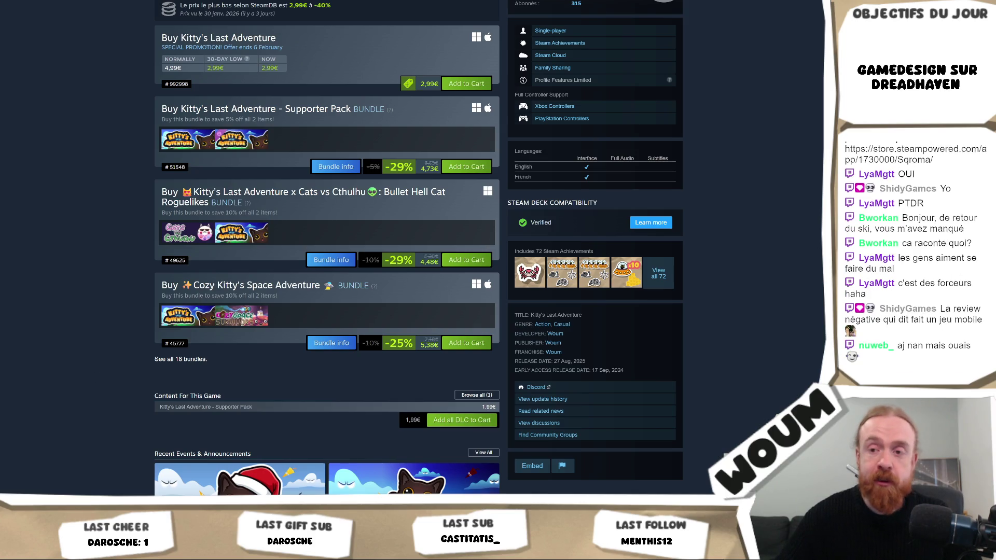
key("alt+Tab")
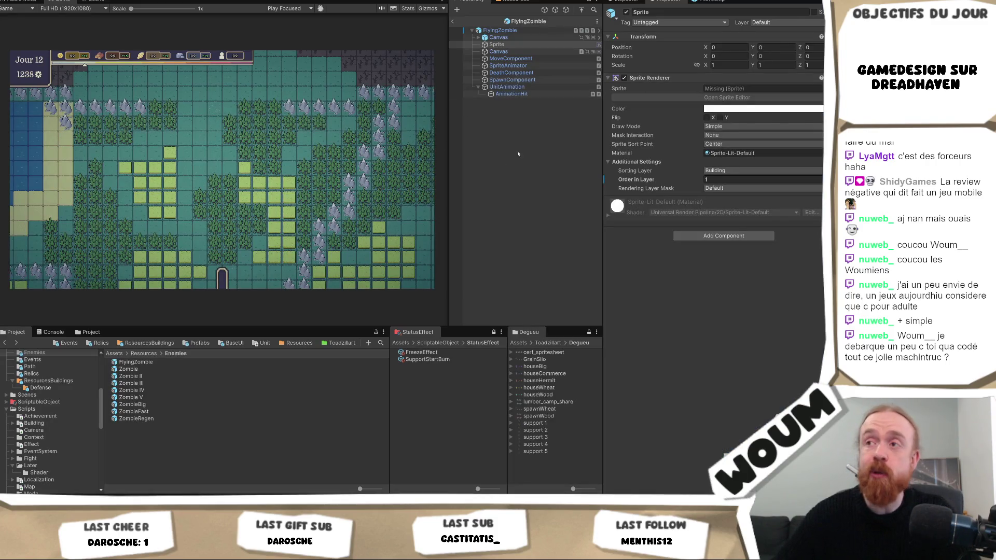
Drag the Game/Hierarchy splitter right twice, then return to the Steam store page
mouse_move(449, 158)
left_mouse_down()
mouse_move(485, 162)
mouse_move(418, 171)
mouse_move(518, 196)
mouse_move(478, 199)
left_mouse_up()
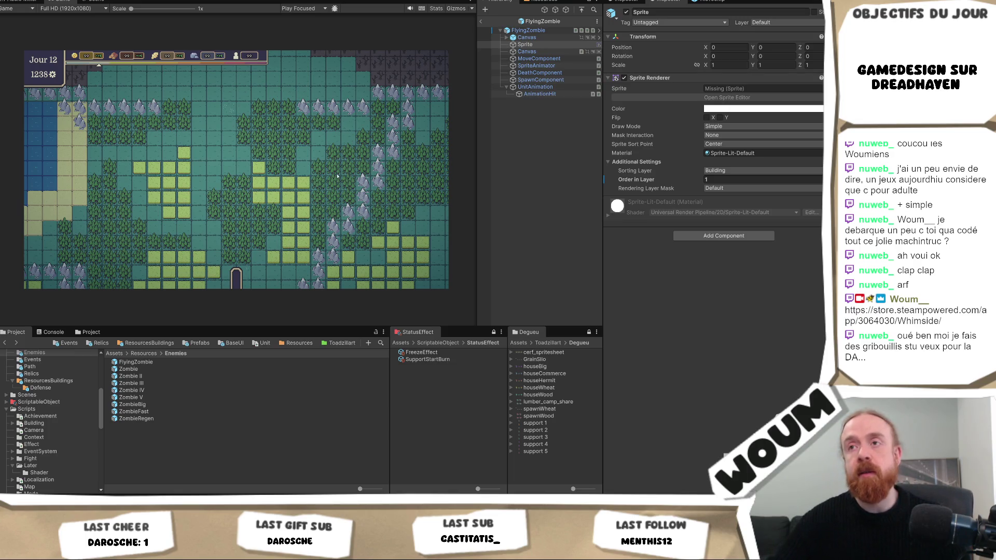
left_click_drag(478, 174, 497, 172)
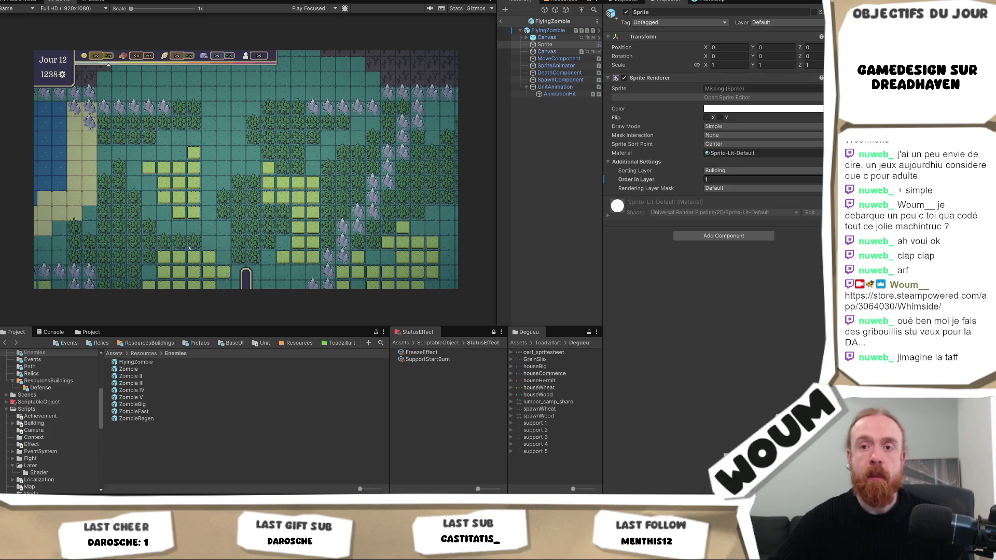
key("alt+Tab")
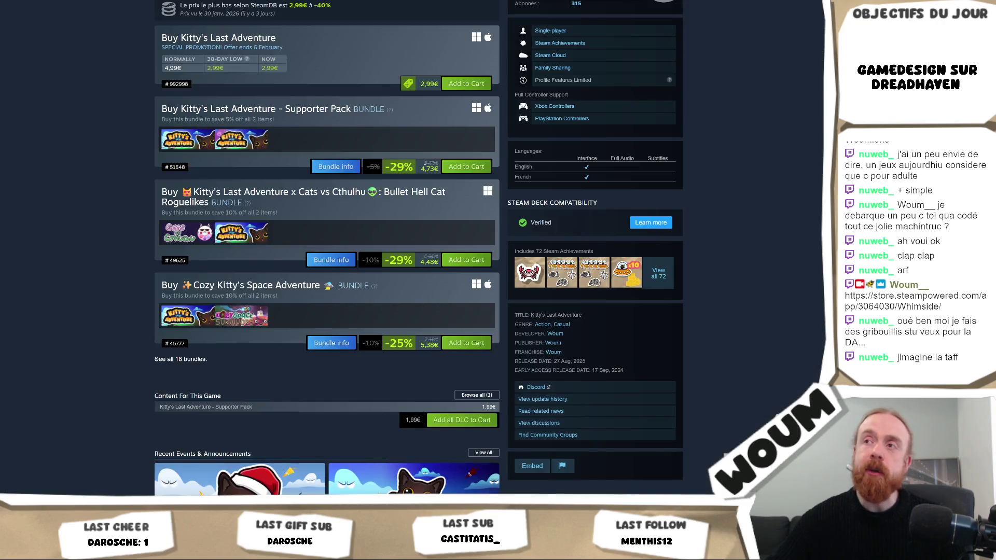
Show the fifth media thumbnail, Permanent Upgrades, in the viewer, then return to Unity
scroll(394, 341, "up", 10)
left_click(394, 341)
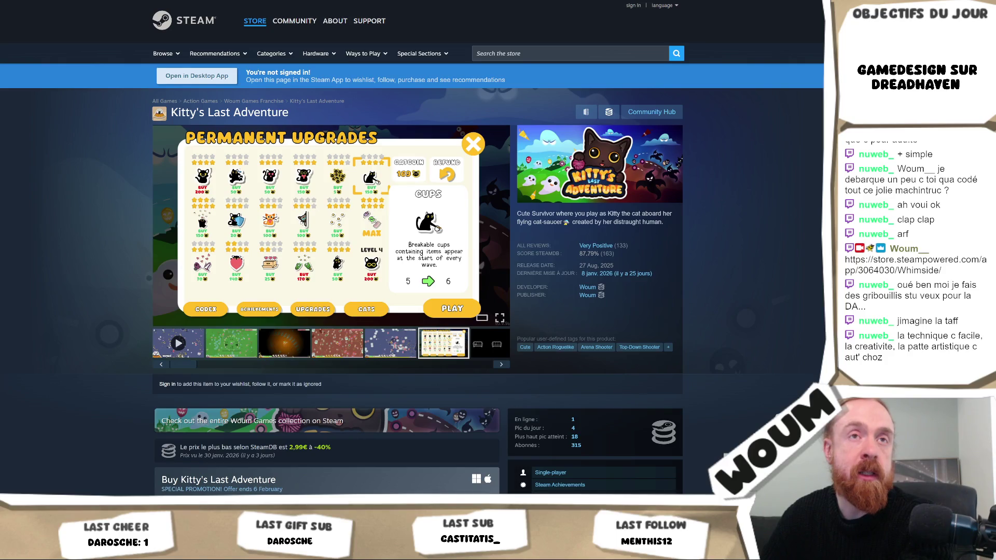
mouse_move(282, 269)
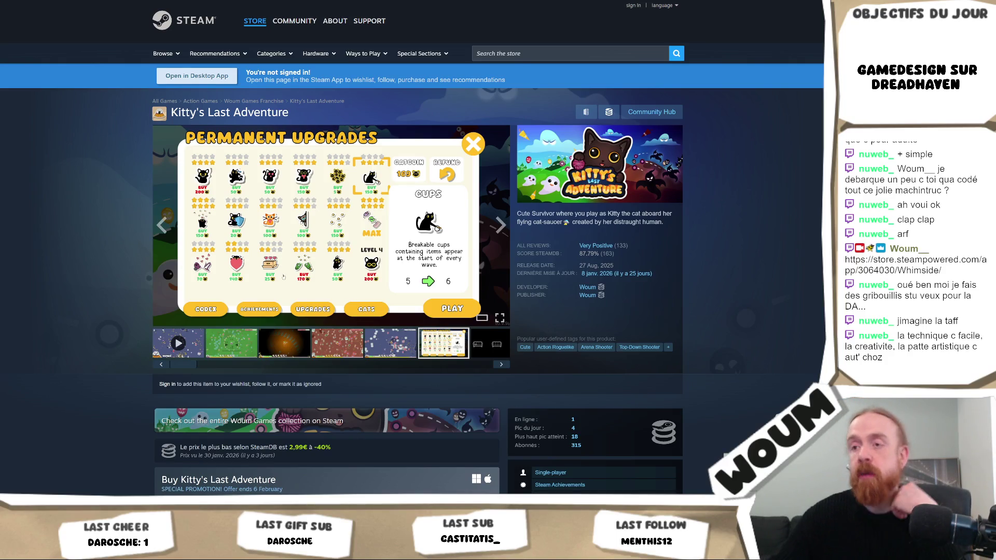
key("alt+Tab")
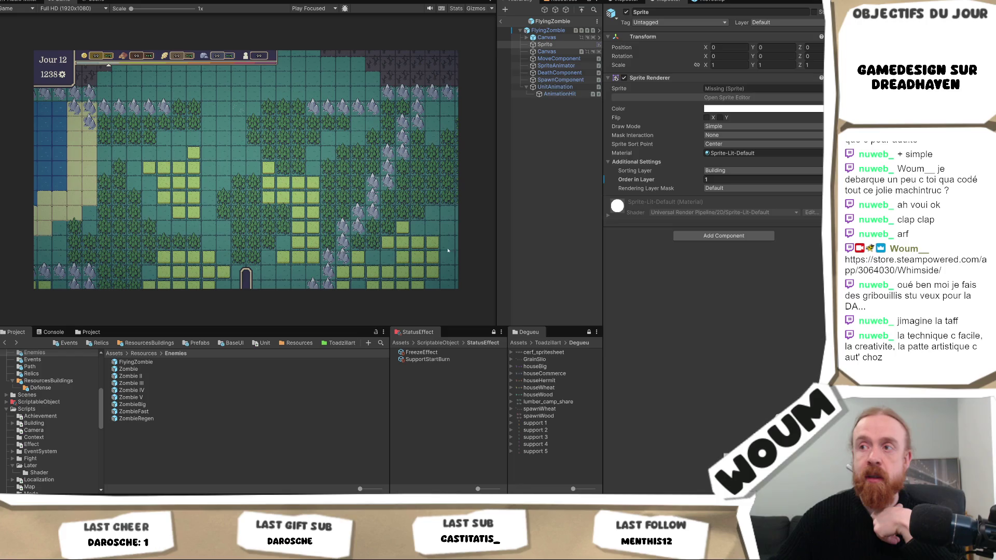
Narrow the Game preview slightly and bring up UnitType.cs in Visual Studio
left_click_drag(495, 244, 489, 248)
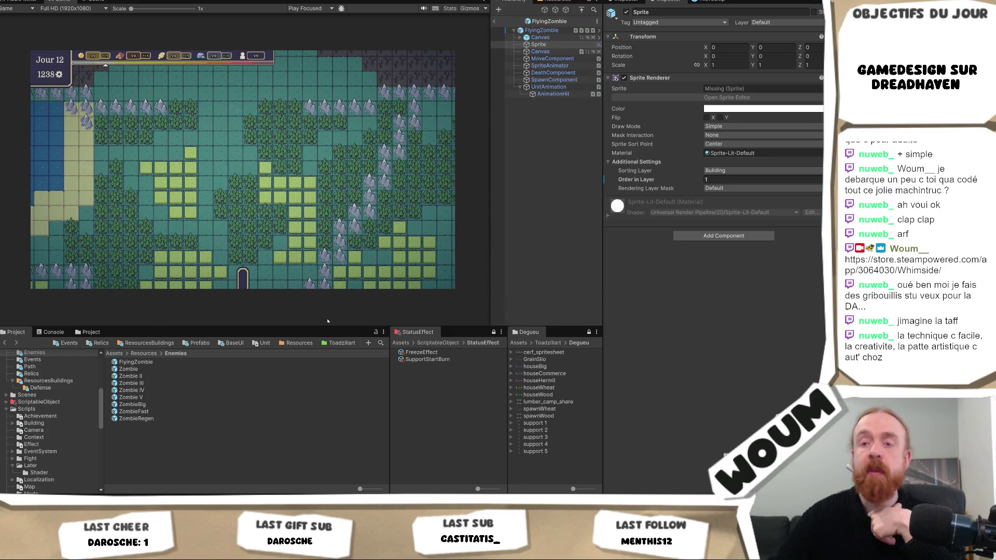
key("alt+Tab")
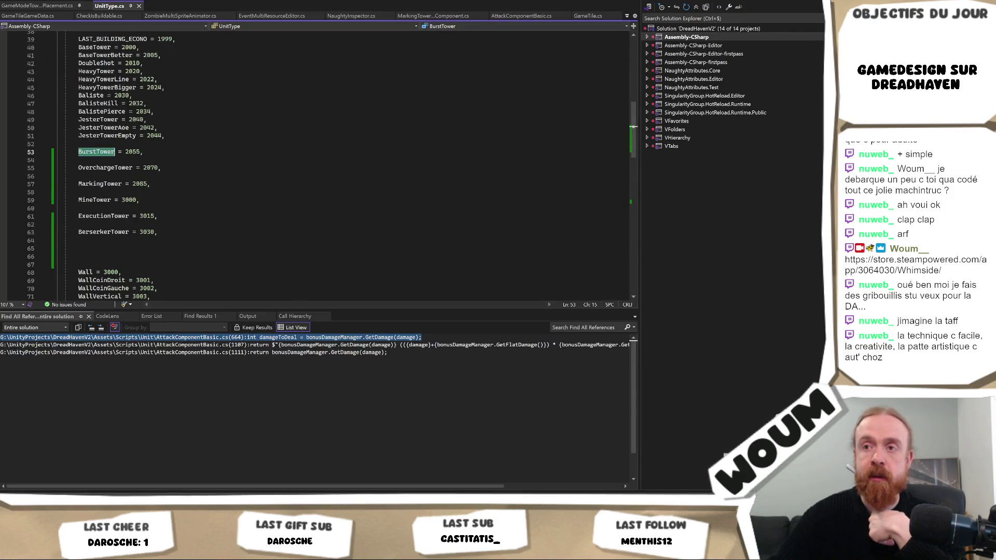
Check the BurstTower = 2055 entry in UnitType.cs, then return to the Unity editor
key("alt+Tab")
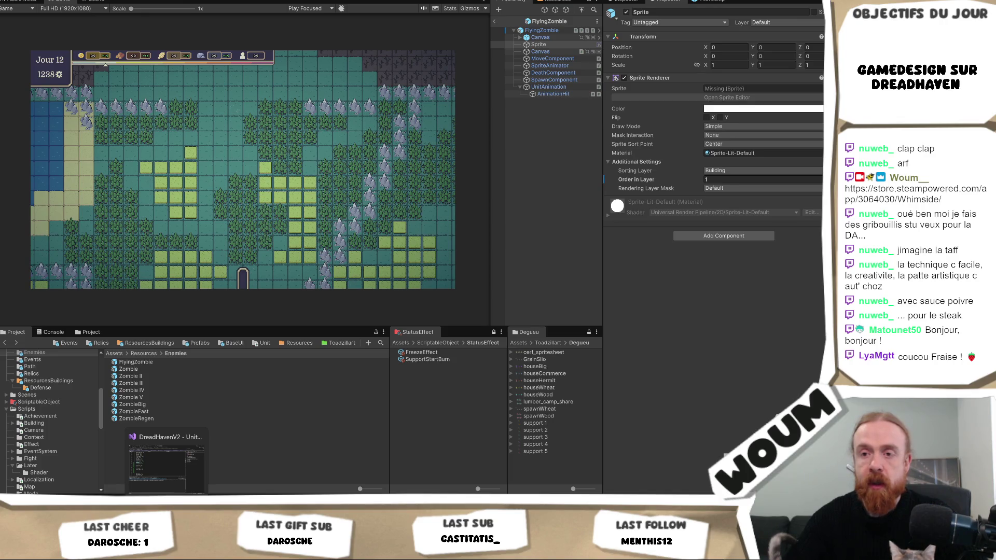
left_click(167, 550)
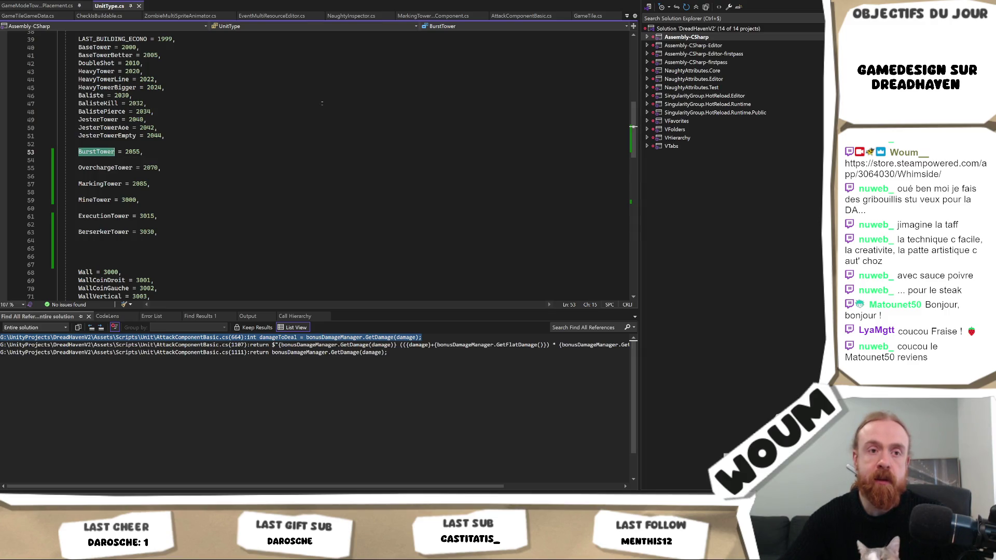
key("alt+Tab")
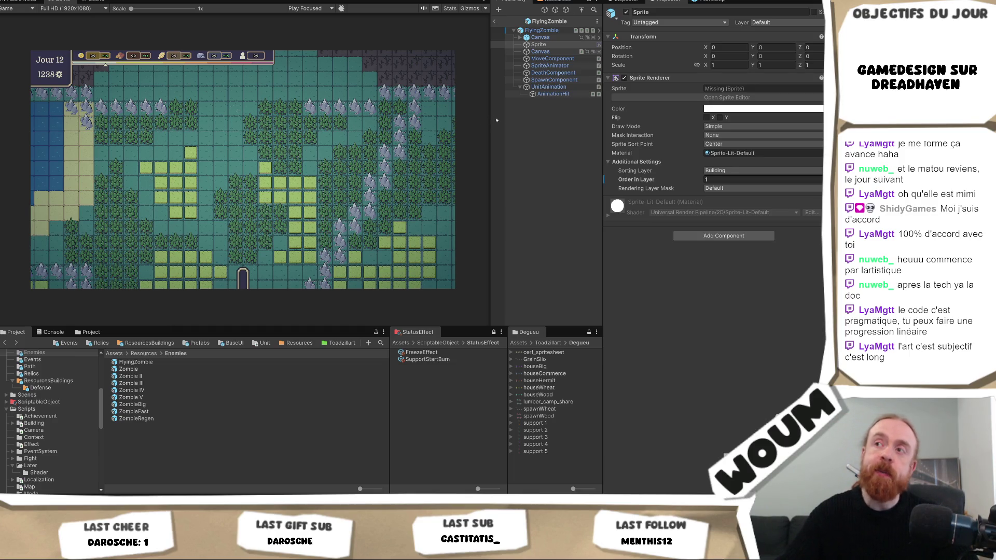
mouse_move(489, 117)
left_mouse_down()
mouse_move(466, 121)
mouse_move(479, 128)
left_mouse_up()
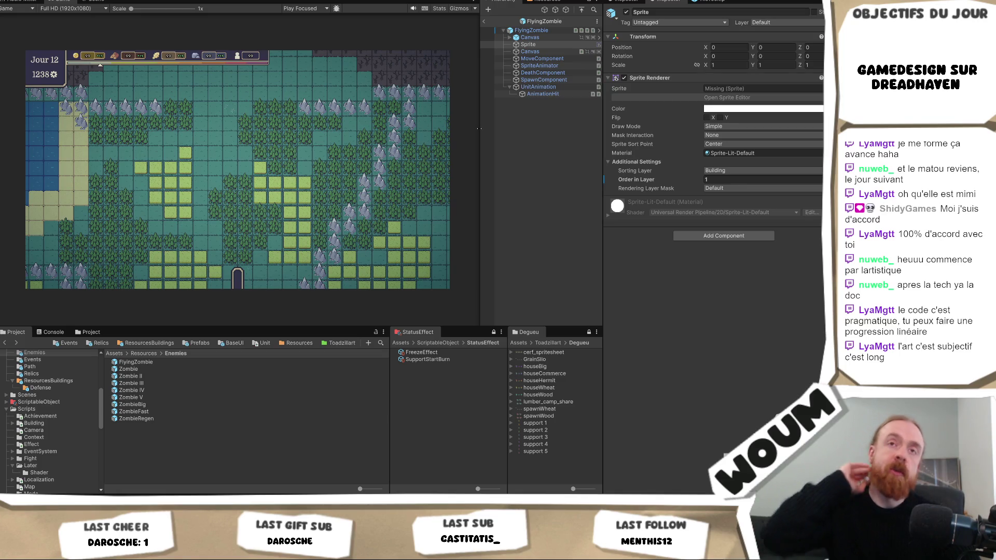
left_click_drag(479, 128, 487, 142)
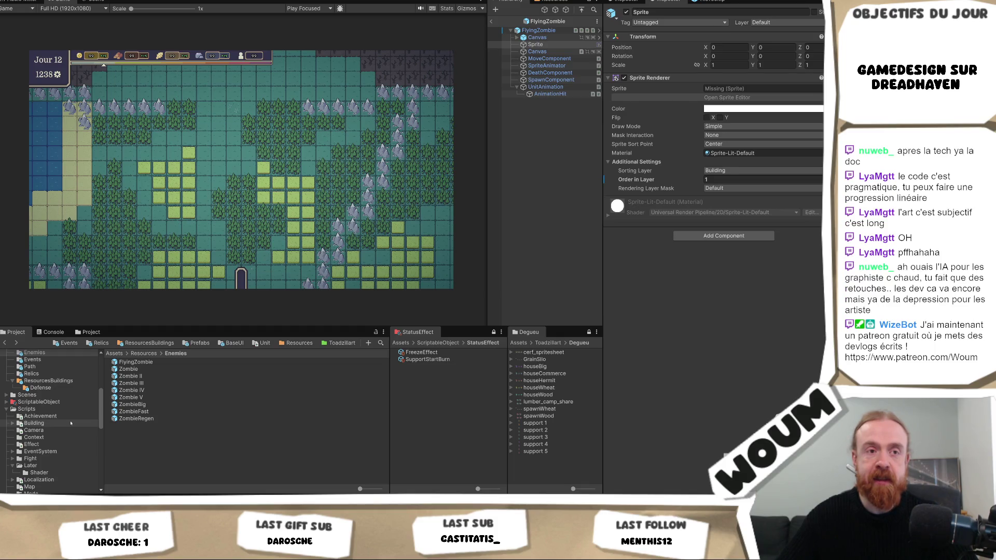
Browse to Resources > ResourcesBuildings > Defense and show the AttackBuilding prefab in the Inspector
scroll(71, 424, "up", 3)
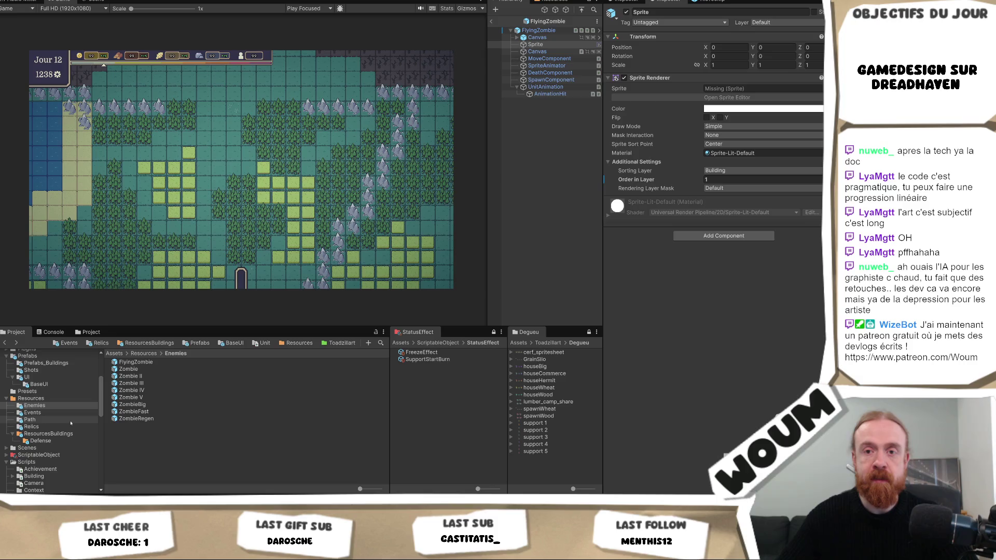
left_click(62, 433)
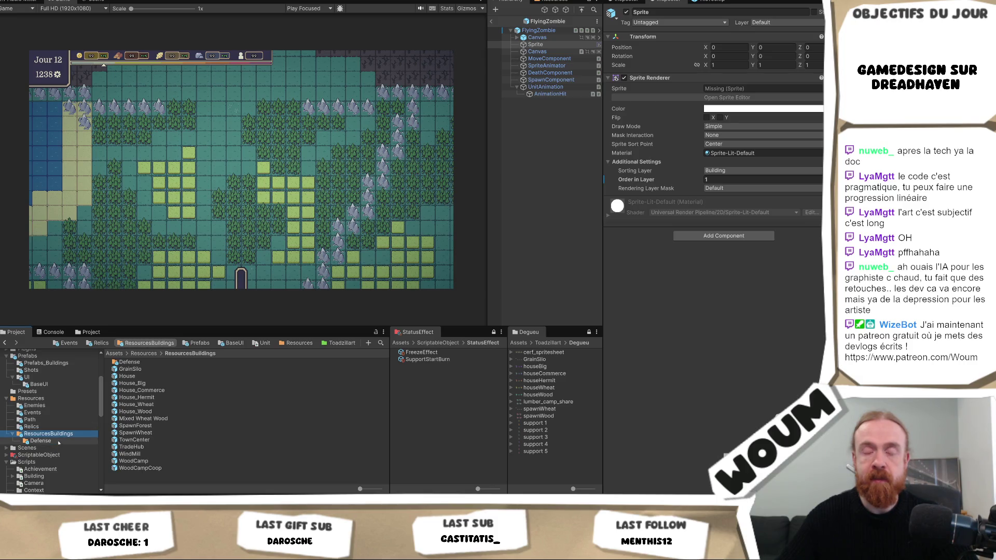
double_click(139, 366)
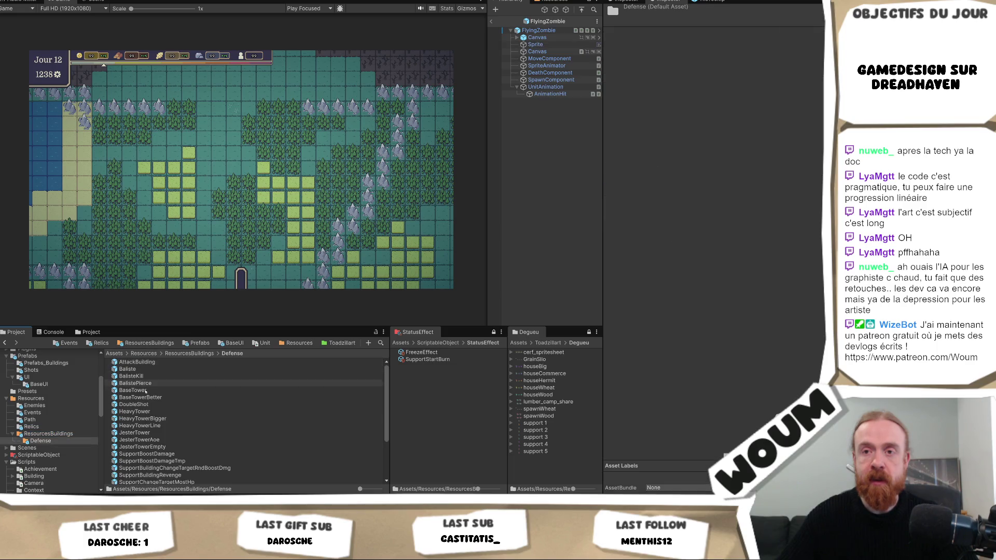
scroll(149, 414, "down", 1)
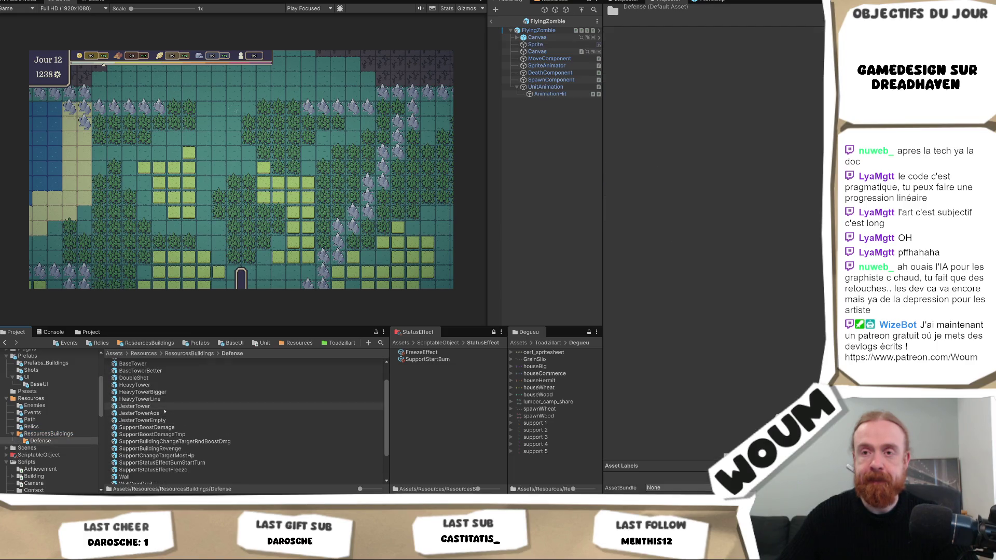
scroll(150, 410, "up", 1)
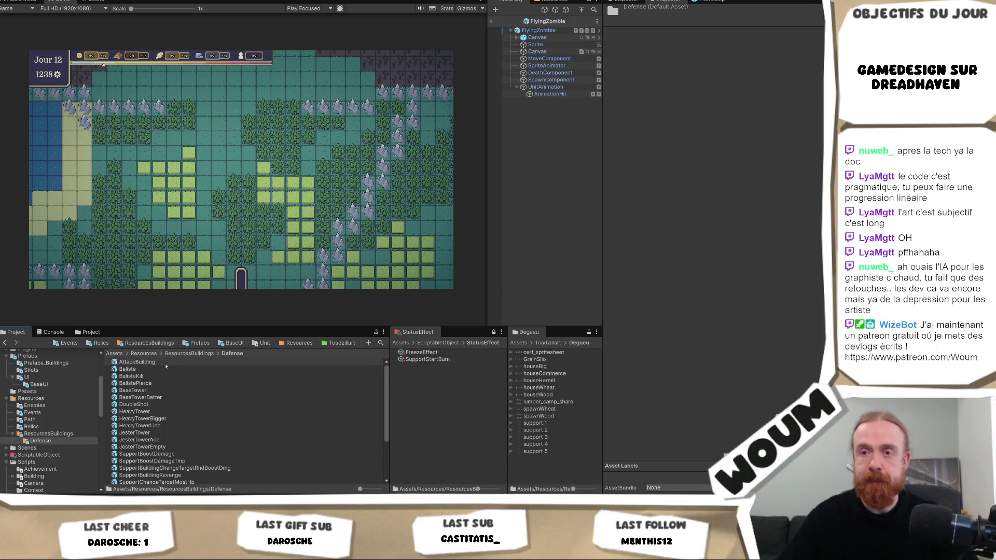
left_click(136, 362)
left_click(490, 21)
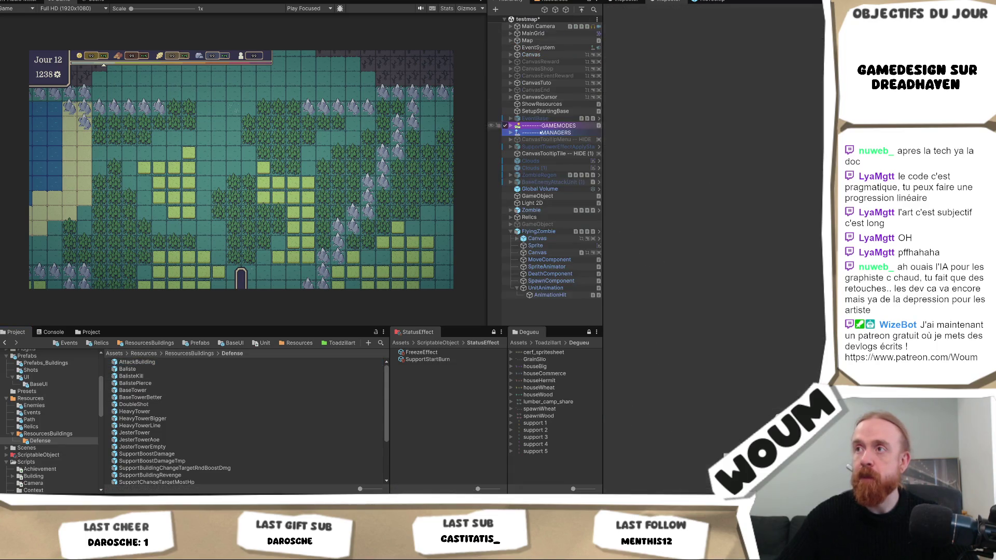
left_click(151, 362)
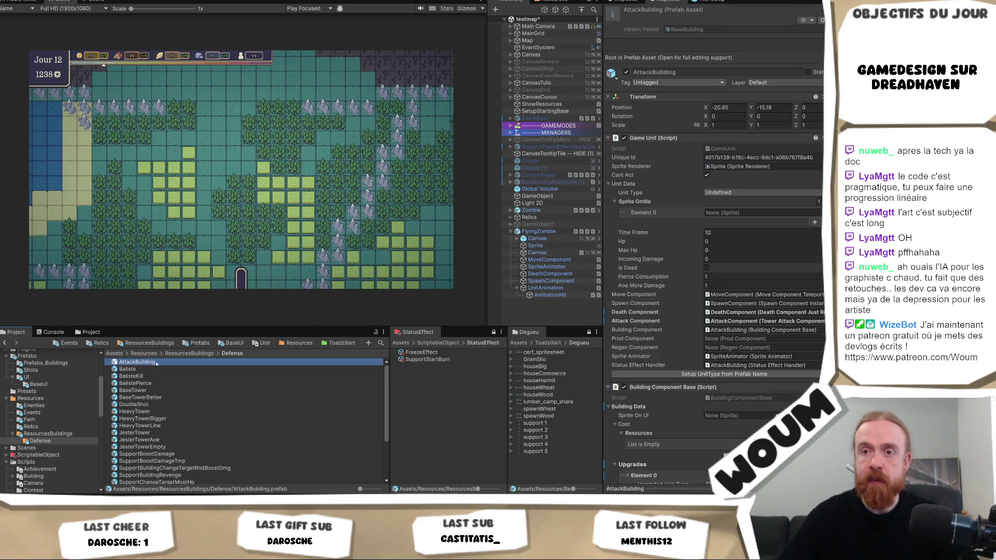
Drop an AttackBuilding instance into the testmap scene and inspect its Canvas child
left_click_drag(515, 309, 521, 309)
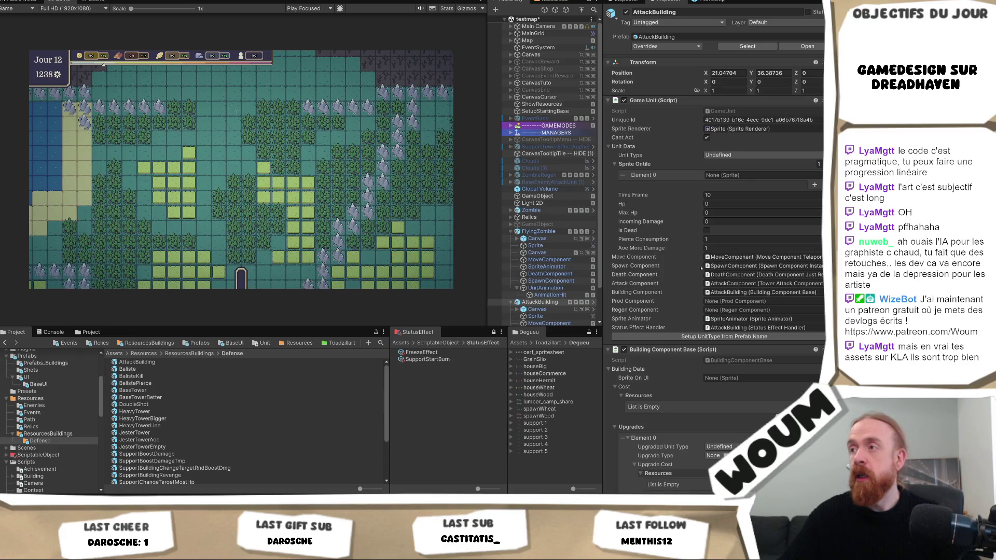
scroll(752, 274, "down", 1)
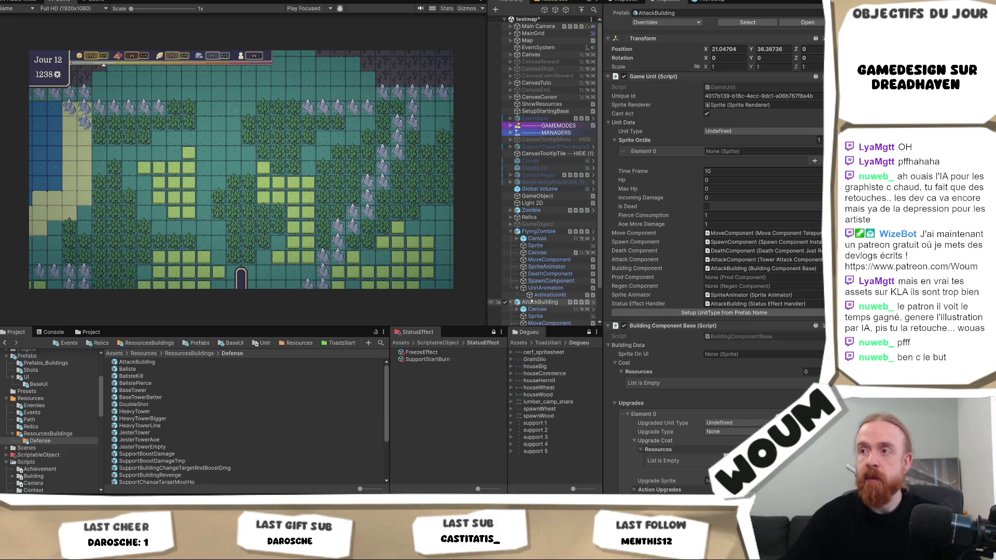
left_click(539, 308)
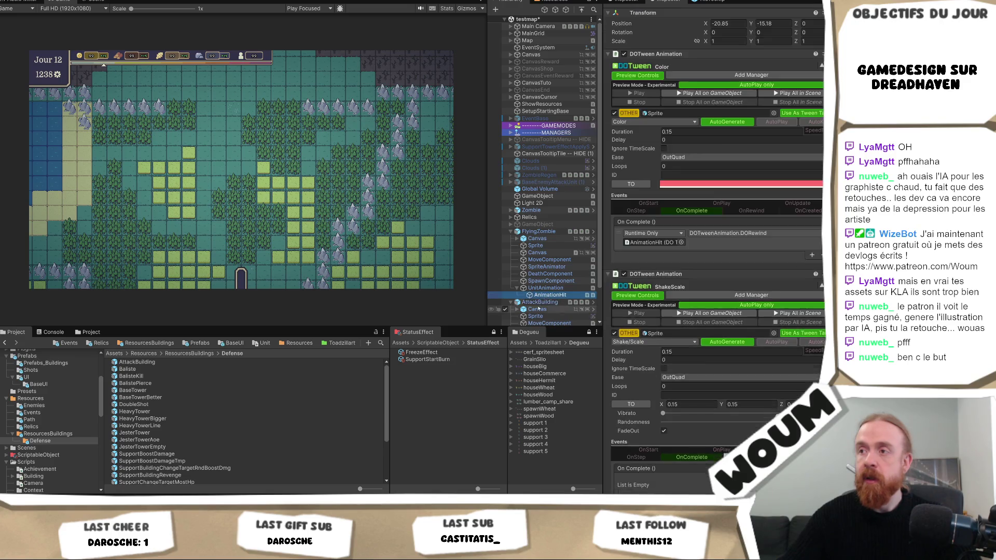
Review the AttackBuilding instance's children and Undefined Unit Type, then return to UnitType.cs
left_click(540, 302)
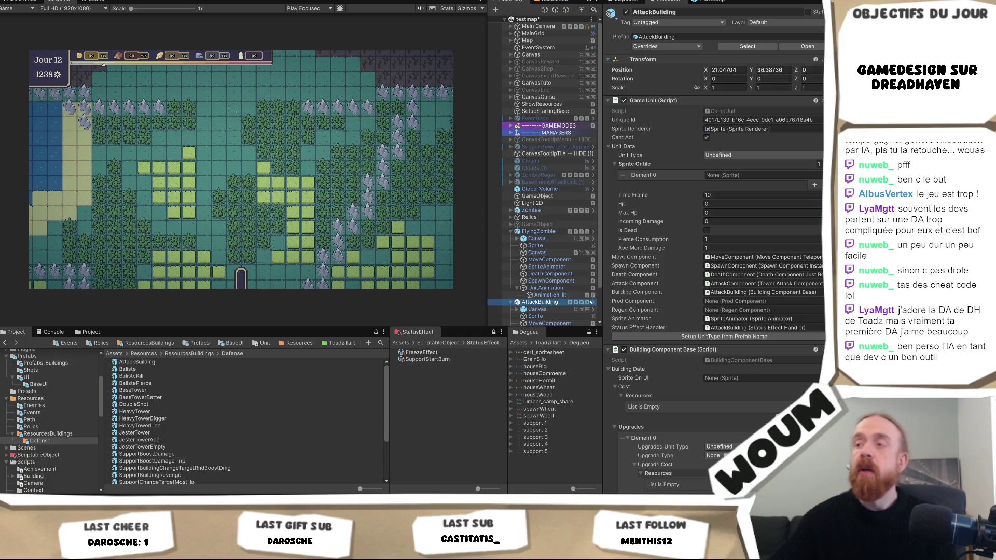
scroll(542, 256, "down", 2)
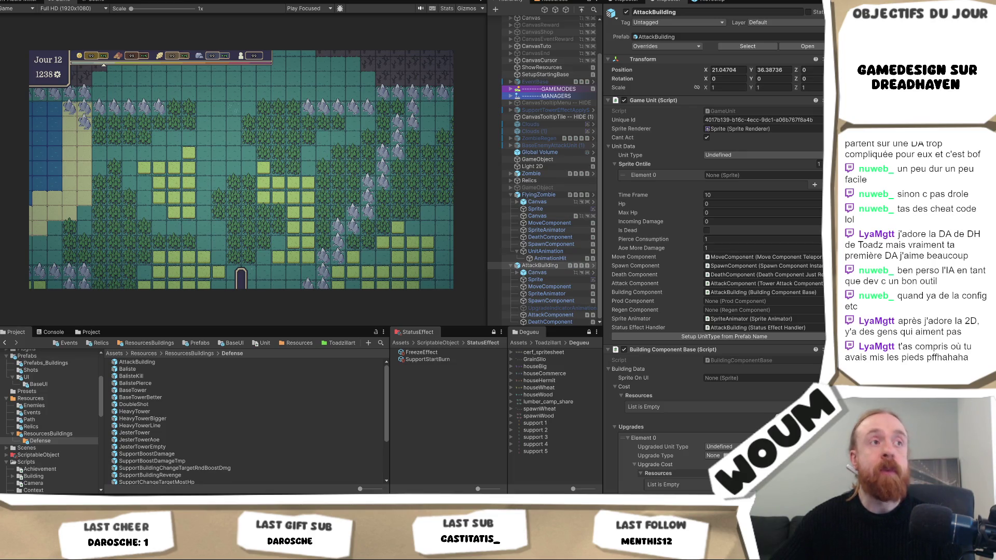
key("alt+Tab")
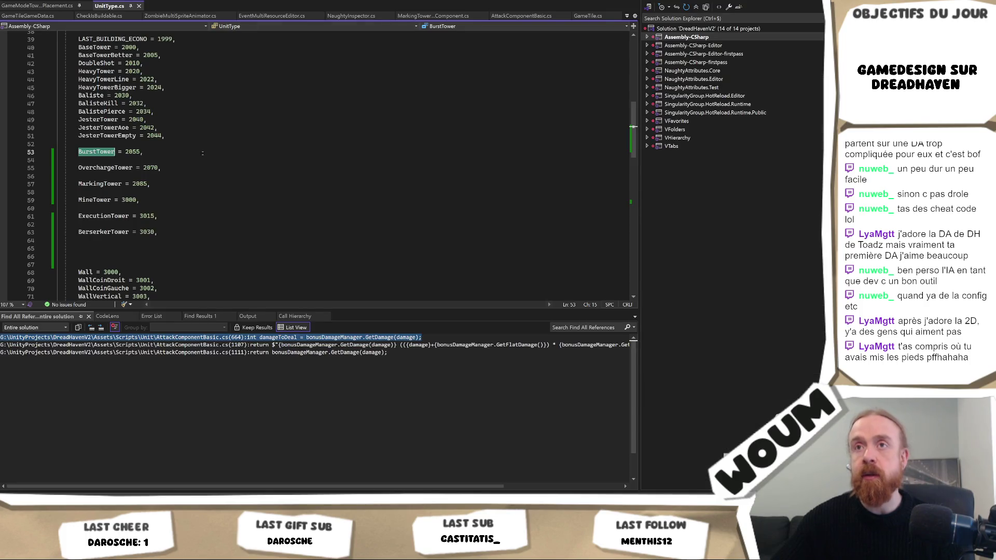
Switch from Visual Studio back to the Unity editor showing the AttackBuilding inspector
key("alt+Tab")
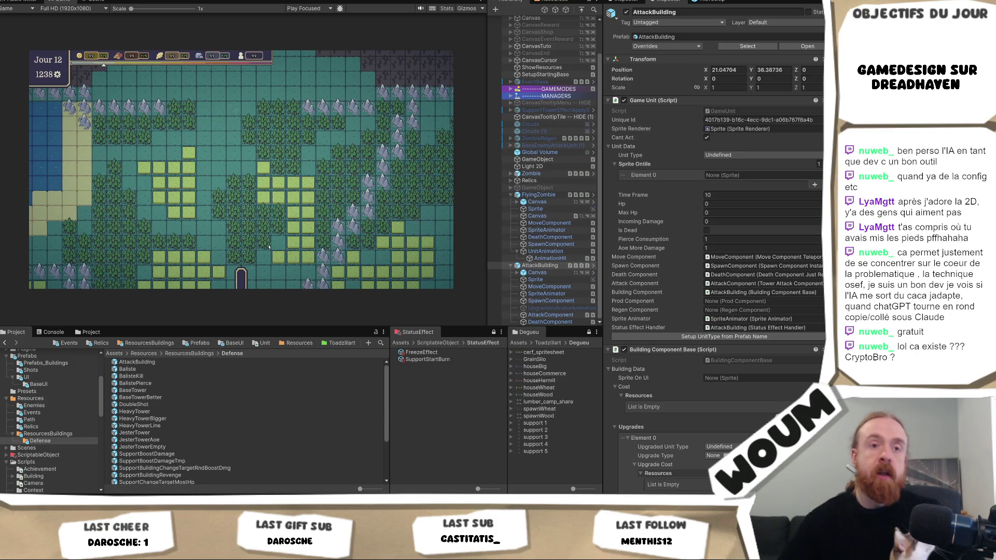
Rename the scene's AttackBuilding instance to BurstTower and drag it into the Defense folder
left_click(490, 195)
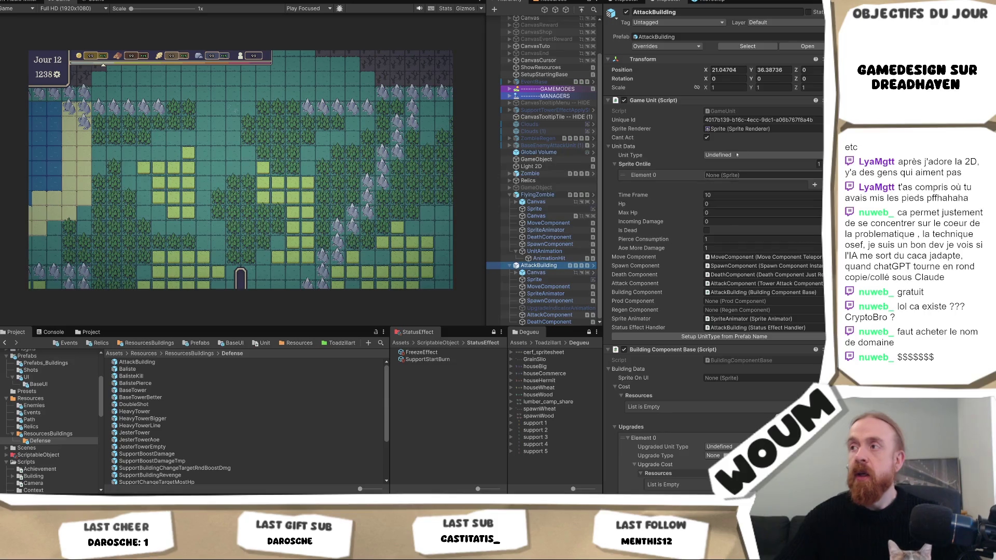
left_click(540, 265)
type("BurstTower")
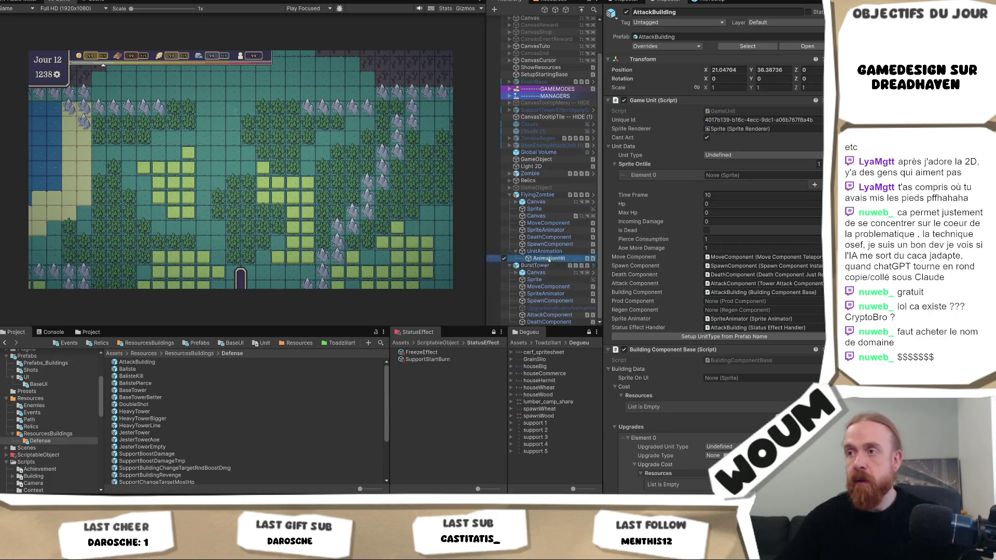
key("Return")
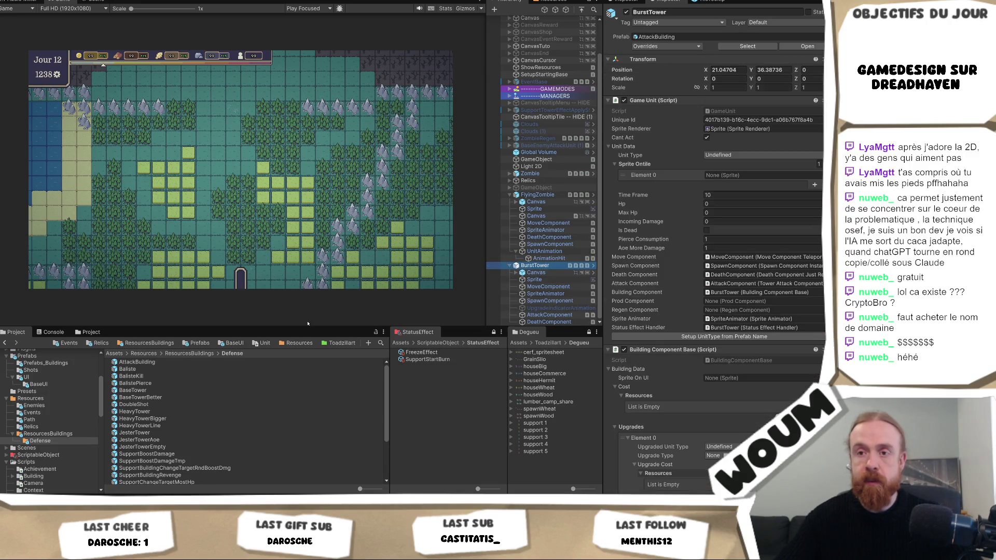
mouse_move(556, 271)
left_mouse_down()
mouse_move(260, 422)
mouse_move(256, 473)
mouse_move(155, 393)
mouse_move(50, 441)
left_mouse_up()
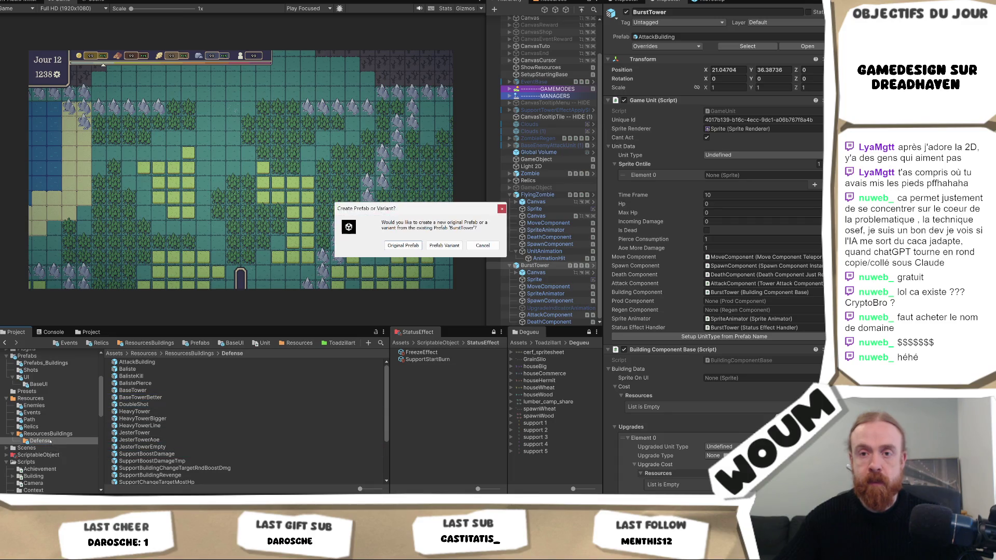
Save it as a Prefab Variant named BurstTower in Defense and widen the Hierarchy panel
left_click(444, 245)
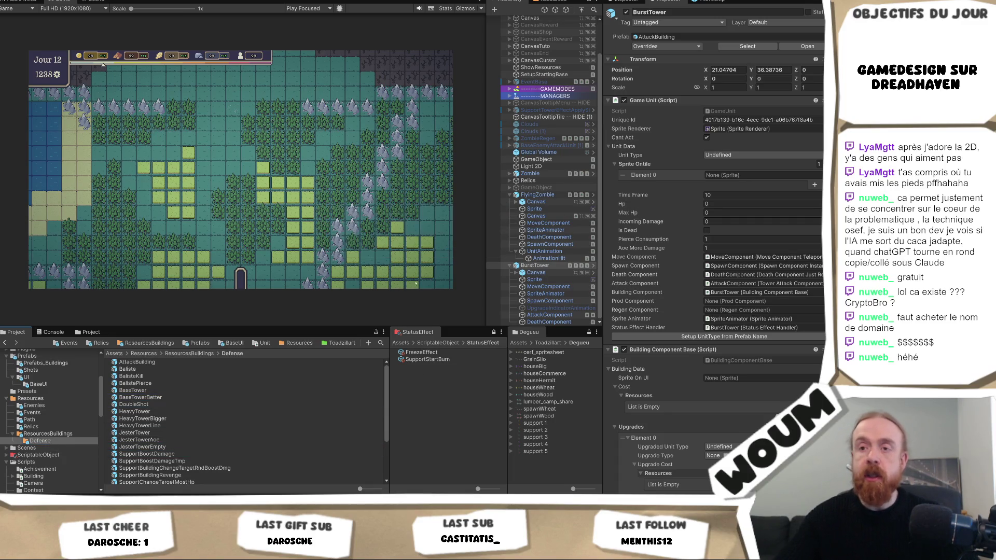
left_click(174, 403)
key("BackSpace")
key("BackSpace")
key("BackSpace")
key("Return")
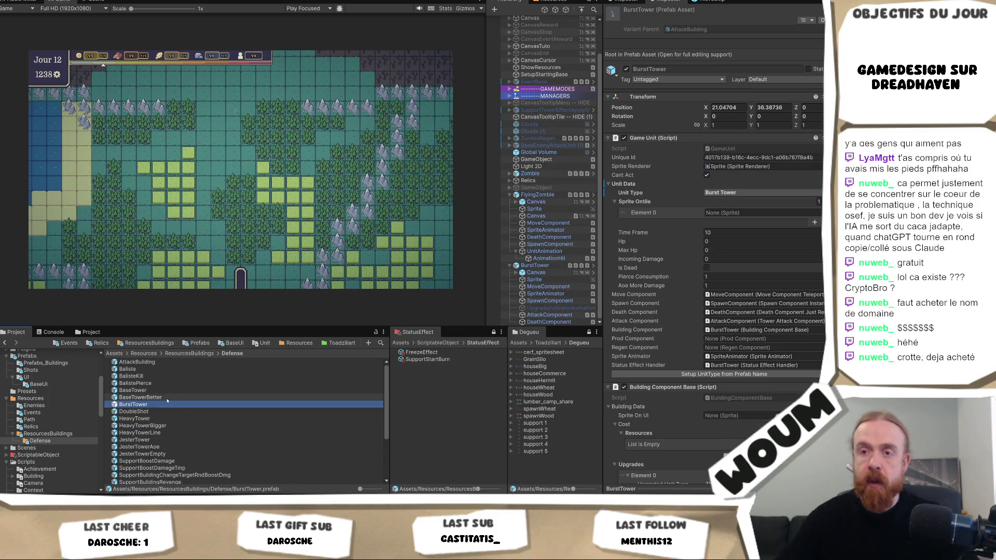
left_click(165, 392)
left_click(161, 403)
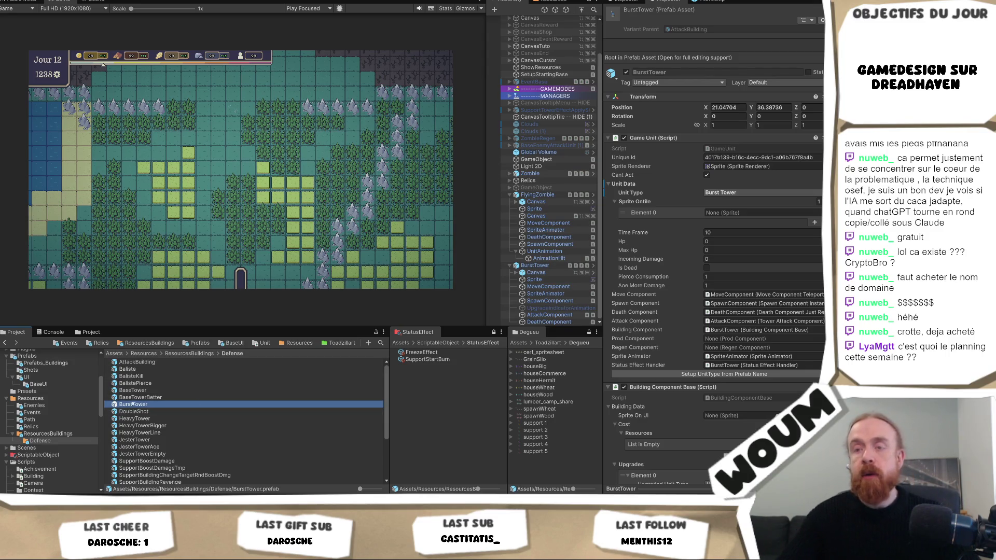
left_click_drag(486, 150, 457, 181)
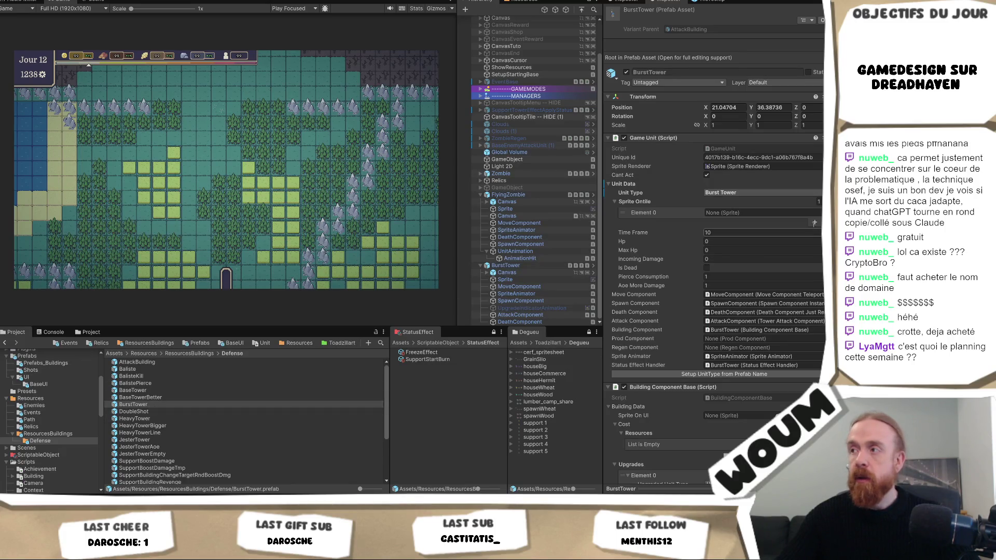
left_click(818, 213)
Set the tile sprite to flying_zombie_0, found by searching 'zombie'
type("zombie")
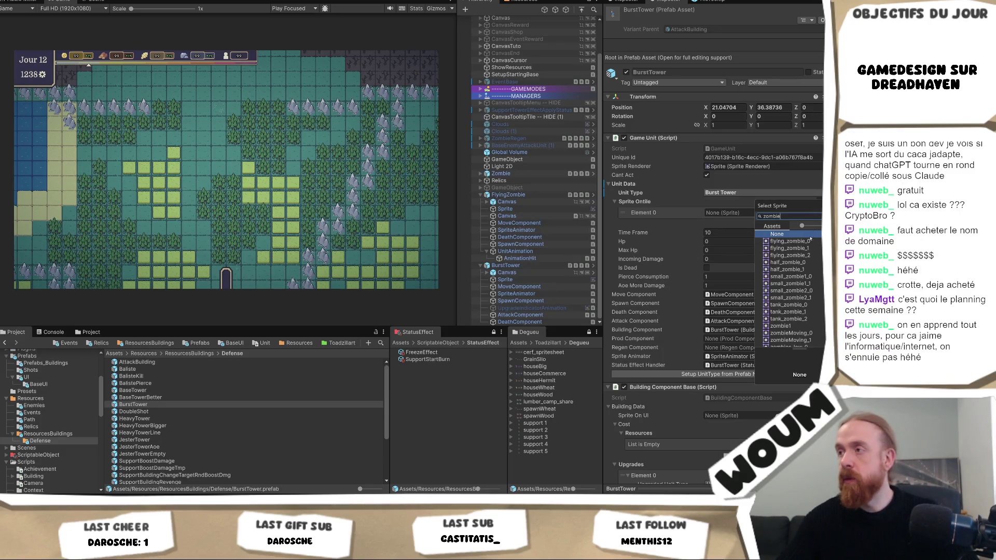
double_click(789, 241)
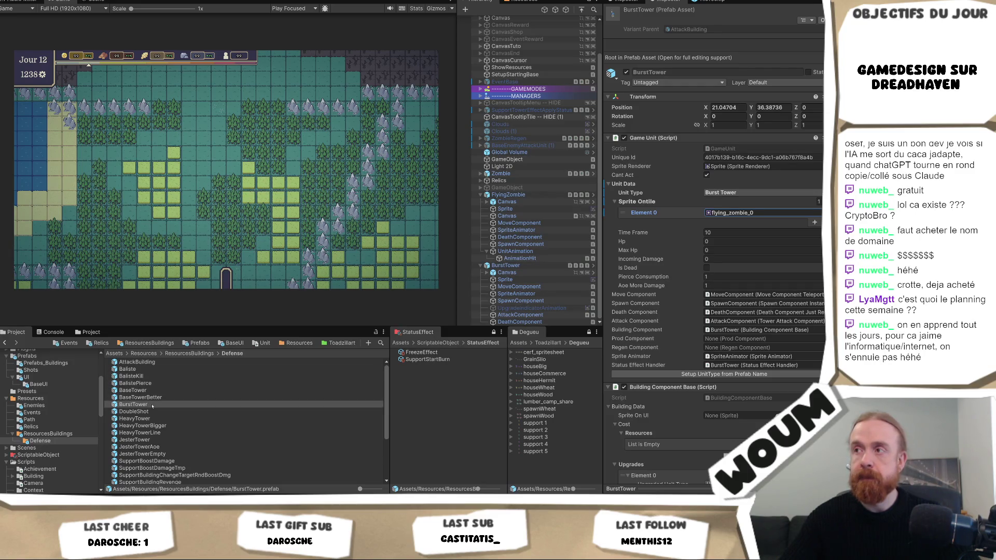
scroll(804, 321, "down", 5)
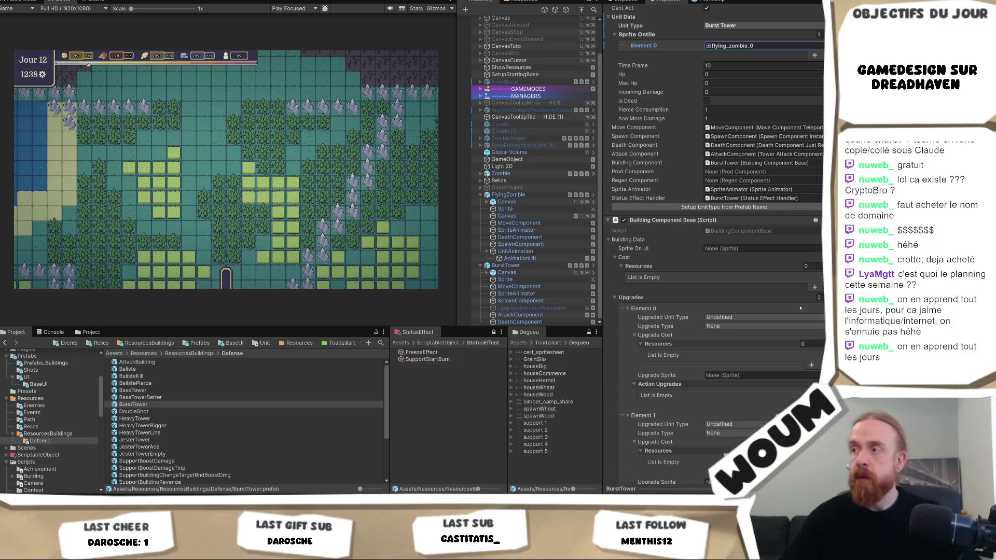
Set the BurstTower Upgrades list size to 0
left_click(818, 297)
type("0")
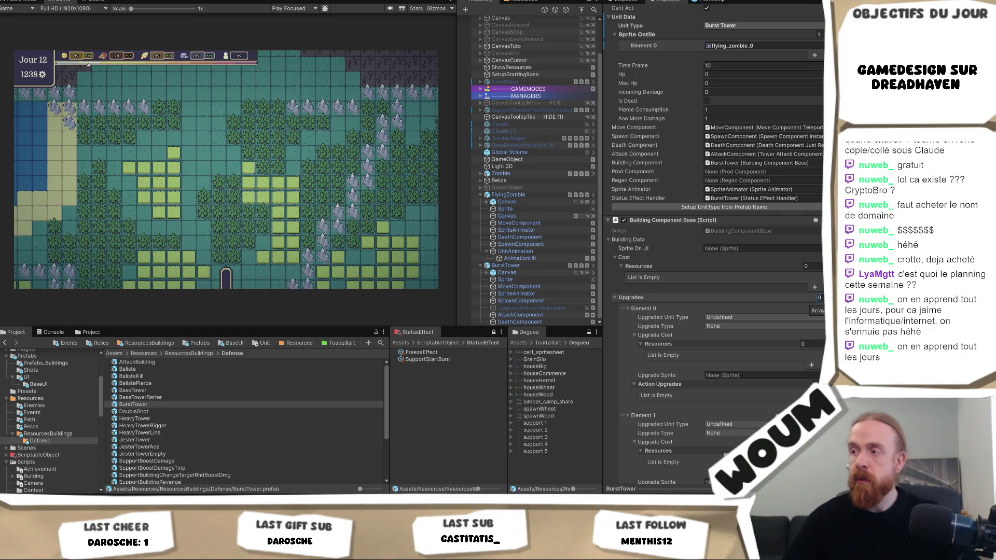
key("Return")
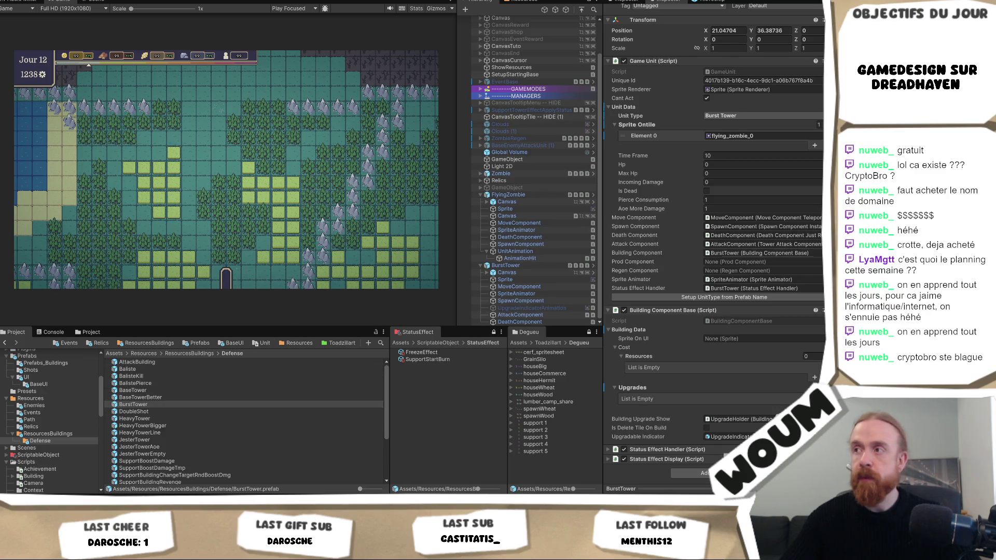
scroll(816, 259, "up", 3)
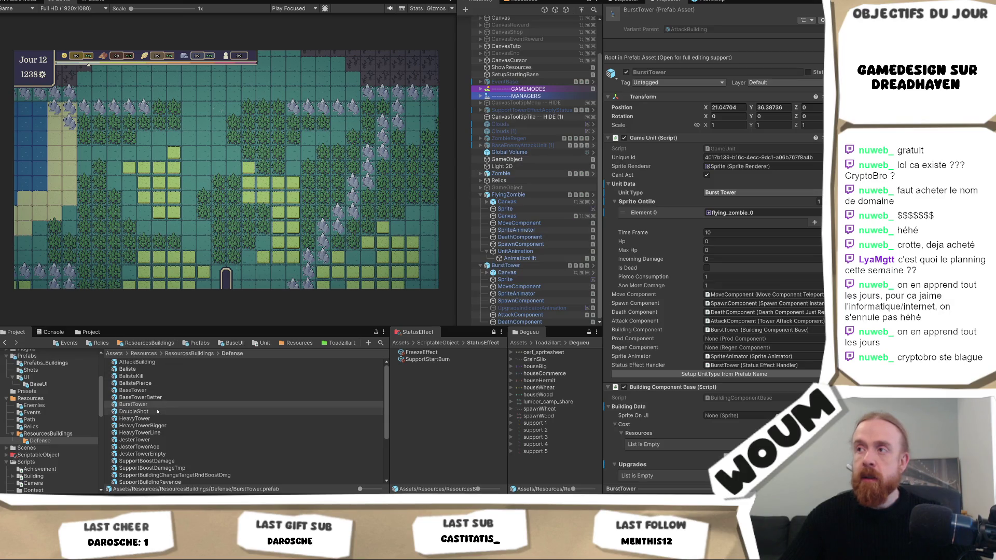
double_click(146, 404)
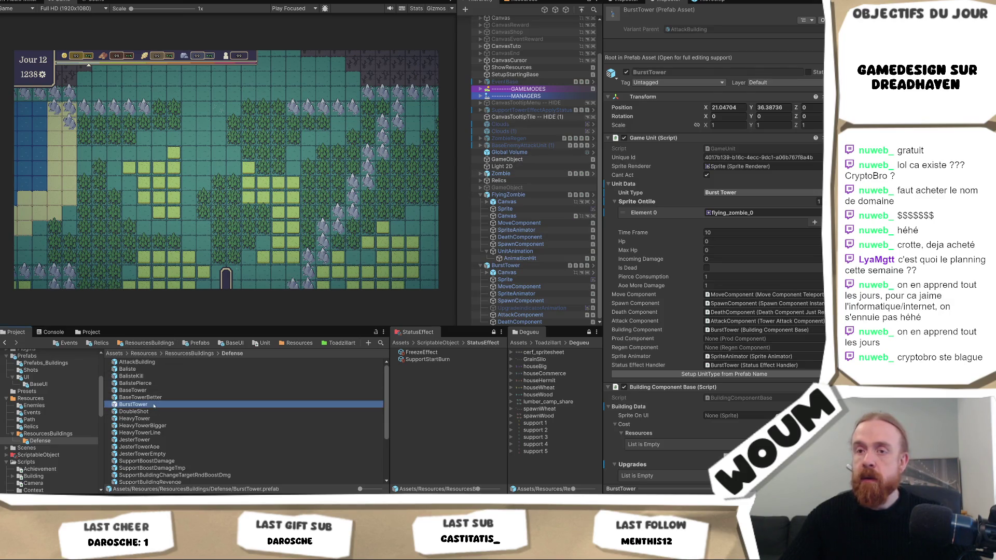
Add a Burst Tower Attack Component to the BurstTower prefab root via a 'Burst' search
left_click(521, 80)
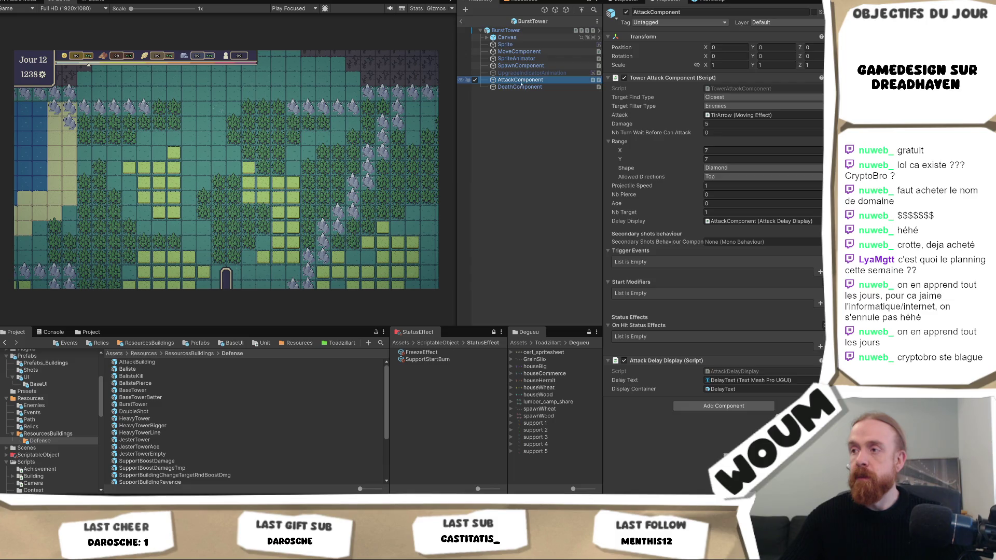
left_click(505, 30)
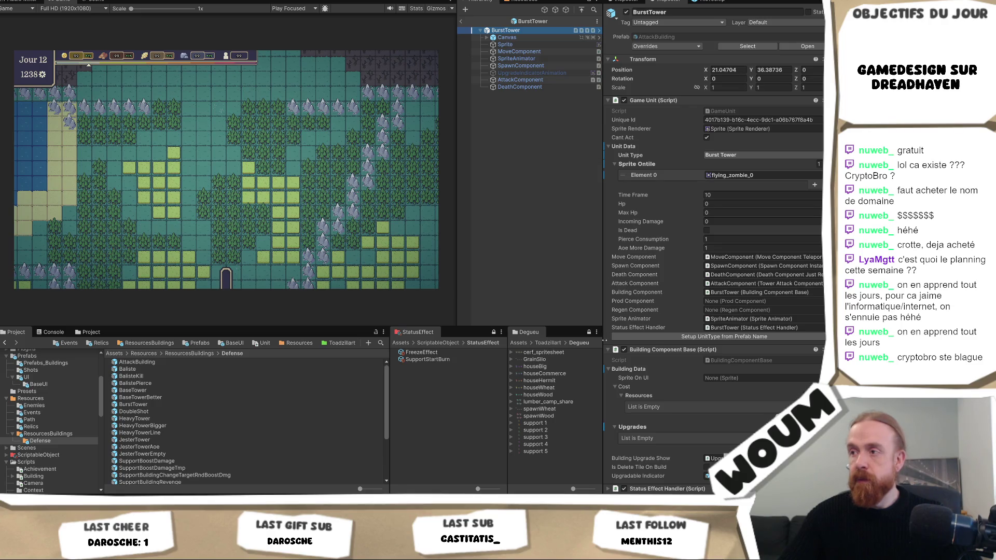
scroll(674, 388, "down", 2)
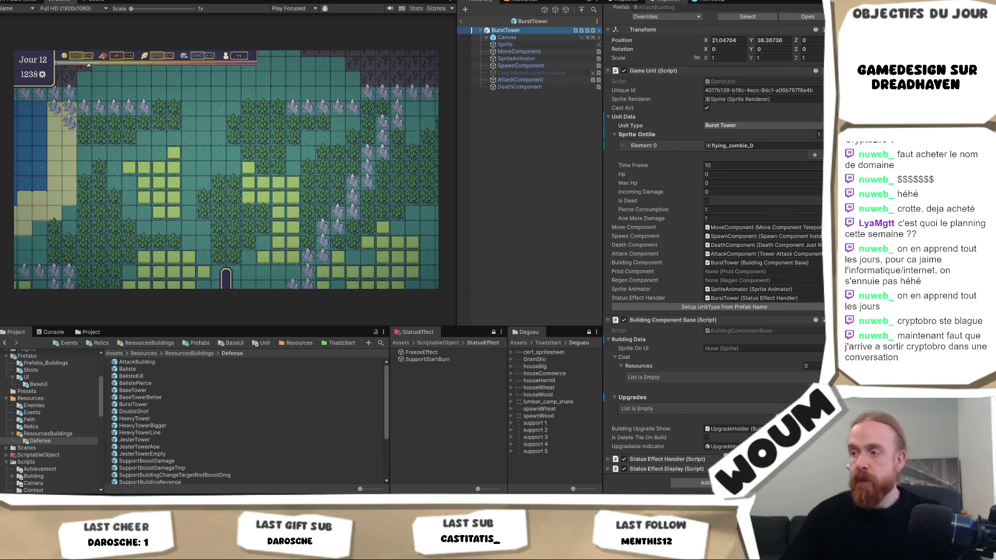
left_click(716, 483)
type("Burst")
left_click(721, 389)
Compare it with the original attack component's settings and locate the burst attack script
scroll(745, 383, "down", 5)
scroll(746, 382, "down", 4)
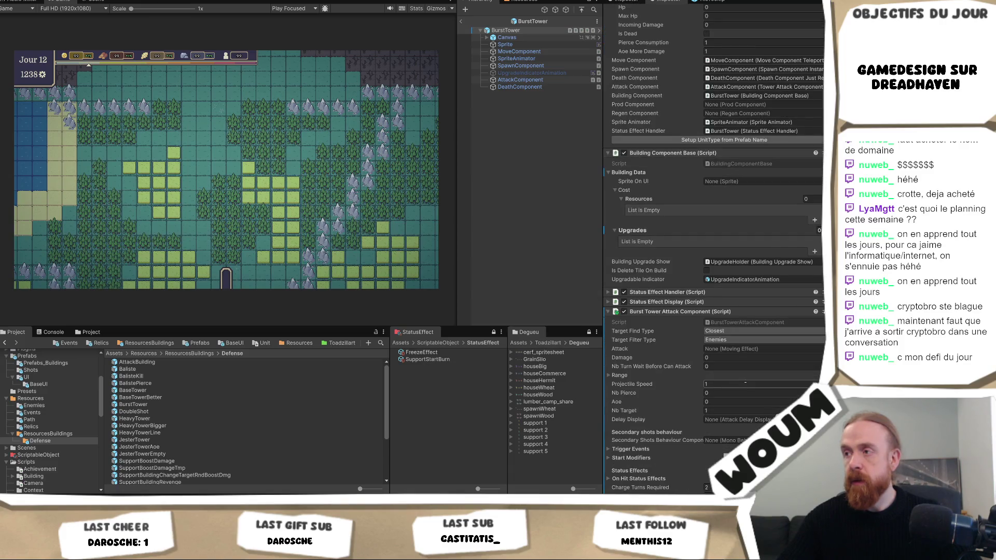
scroll(745, 383, "down", 2)
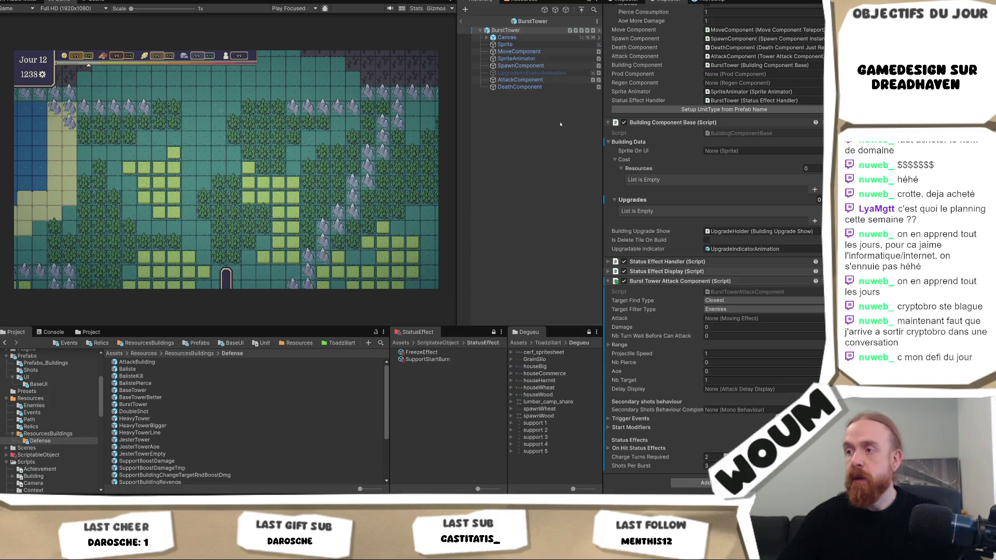
left_click(520, 79)
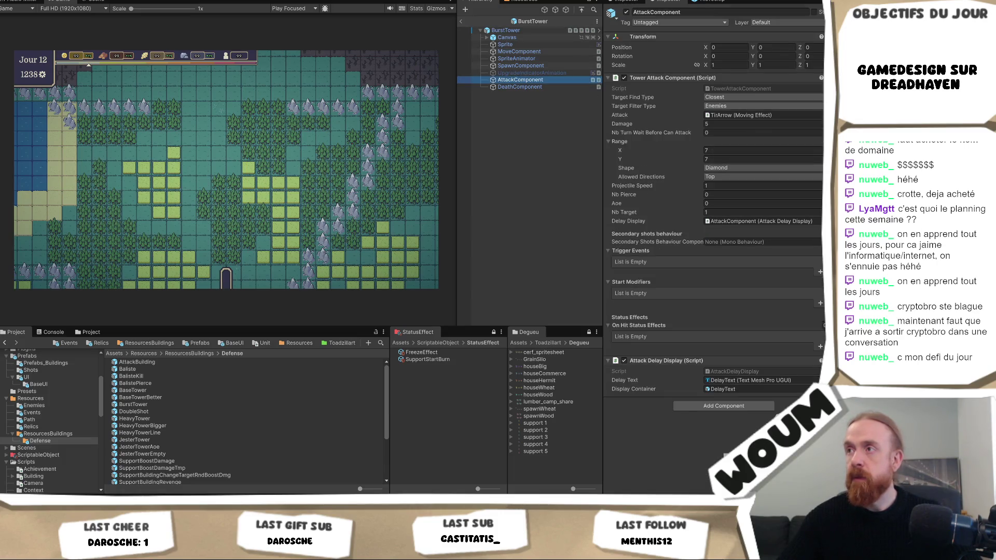
left_click(506, 31)
scroll(736, 335, "down", 10)
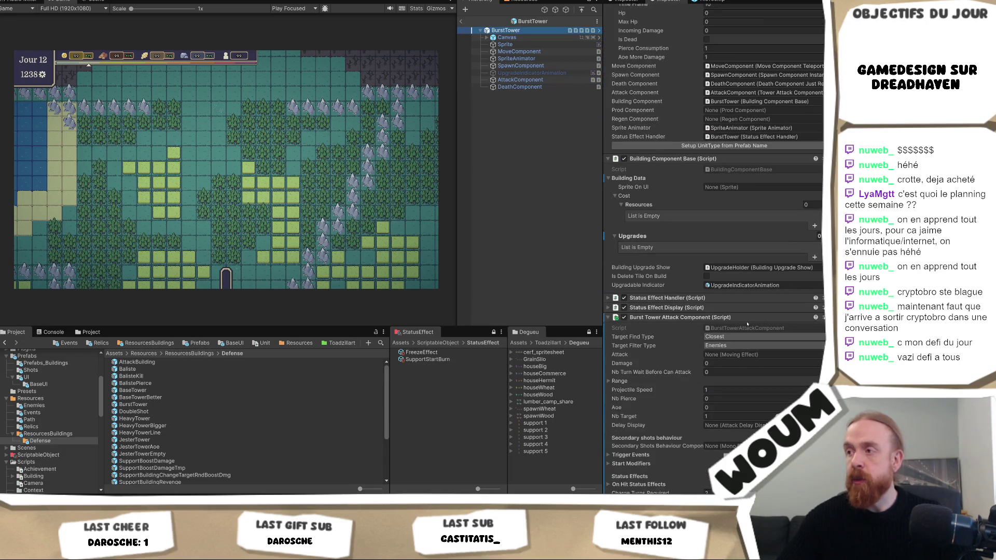
left_click(744, 327)
Review the shotsPerBurst and charge fields in BurstTowerAttackComponent.cs in Visual Studio, then return to Unity
double_click(745, 328)
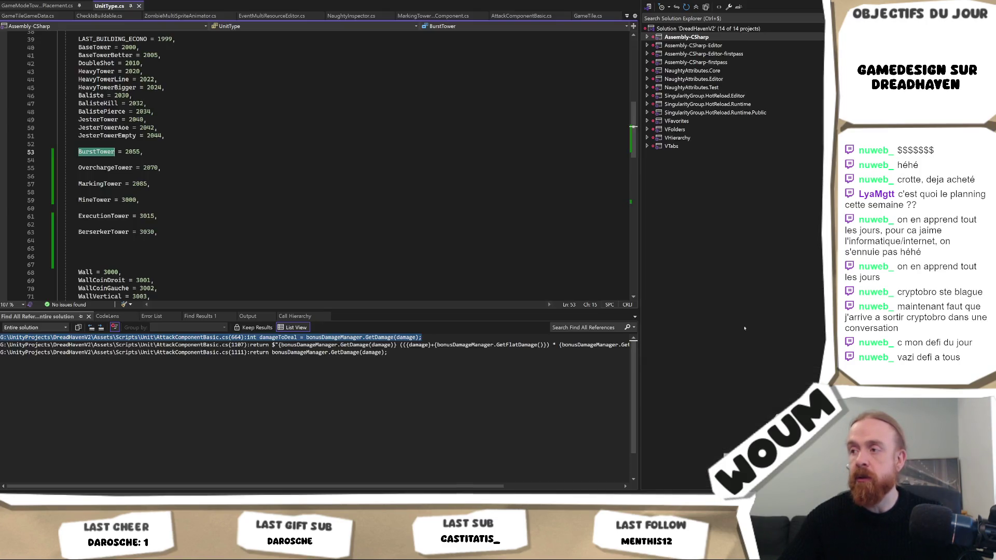
left_click(372, 134)
left_click(376, 123)
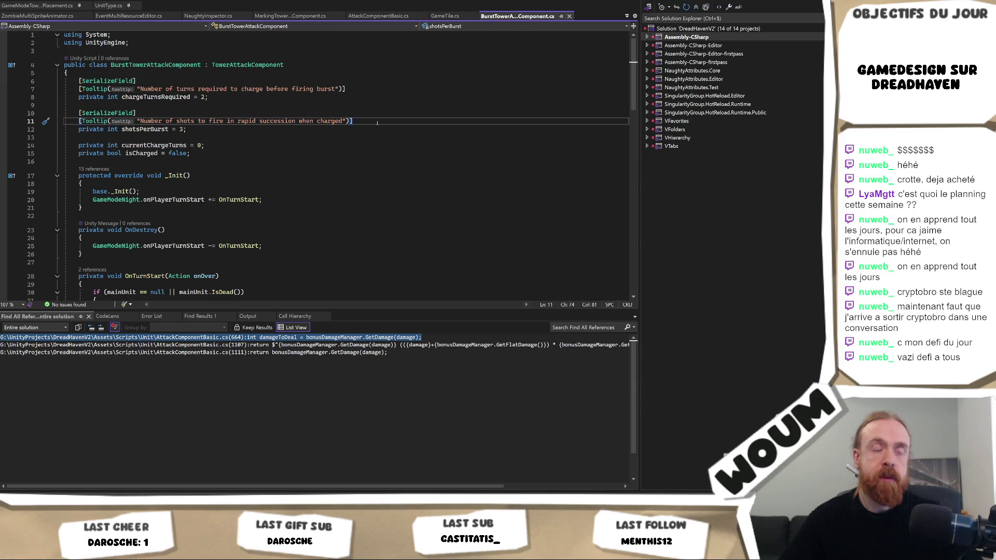
key("alt+Tab")
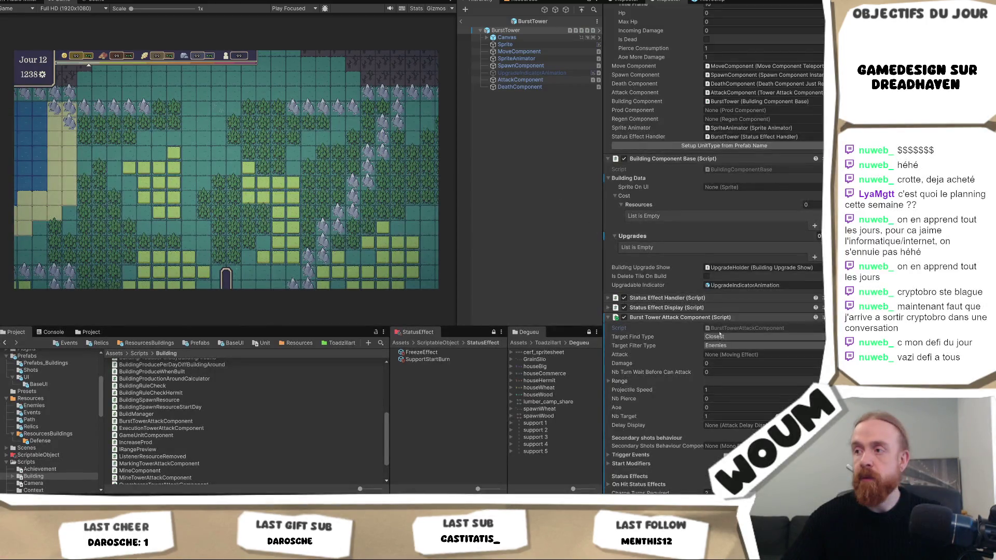
scroll(727, 355, "down", 3)
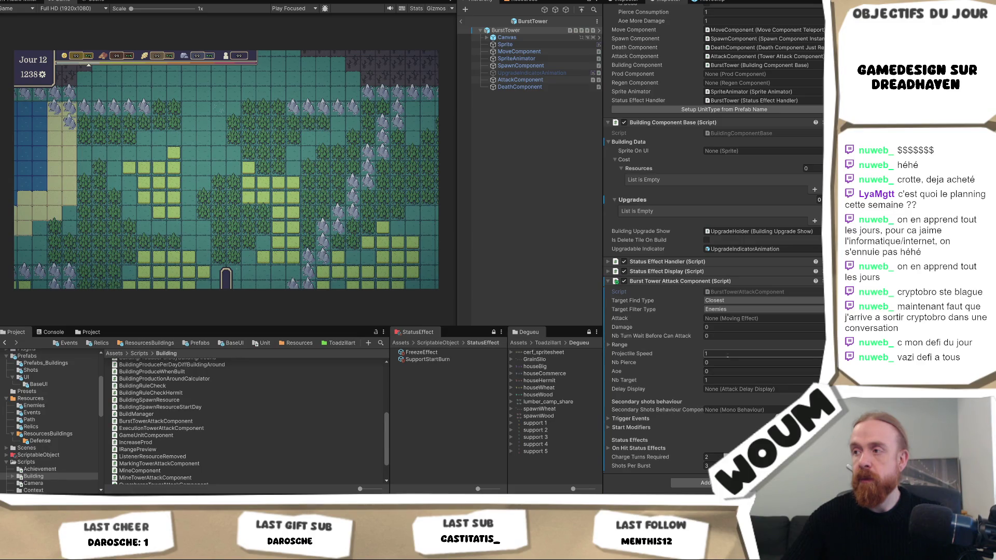
key("alt+Tab")
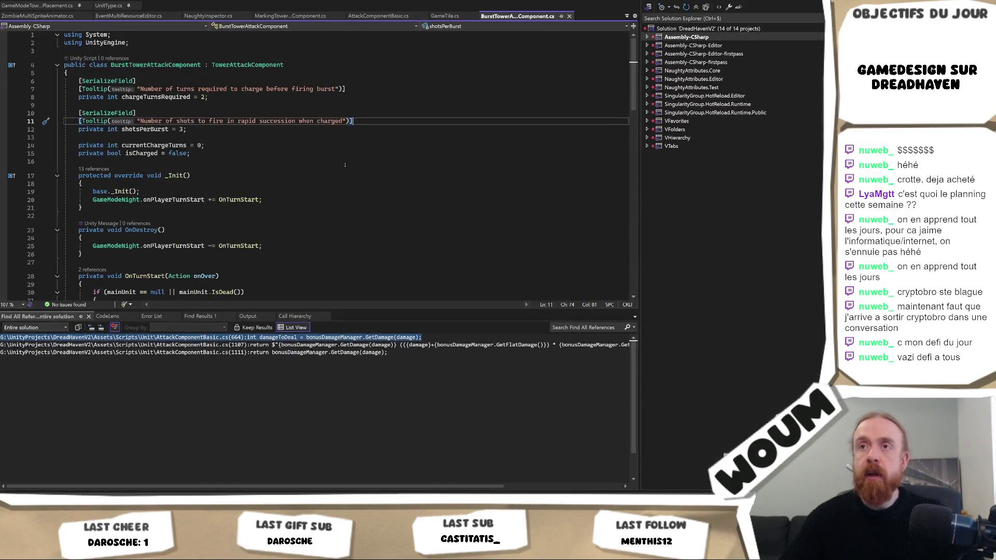
key("alt+Tab")
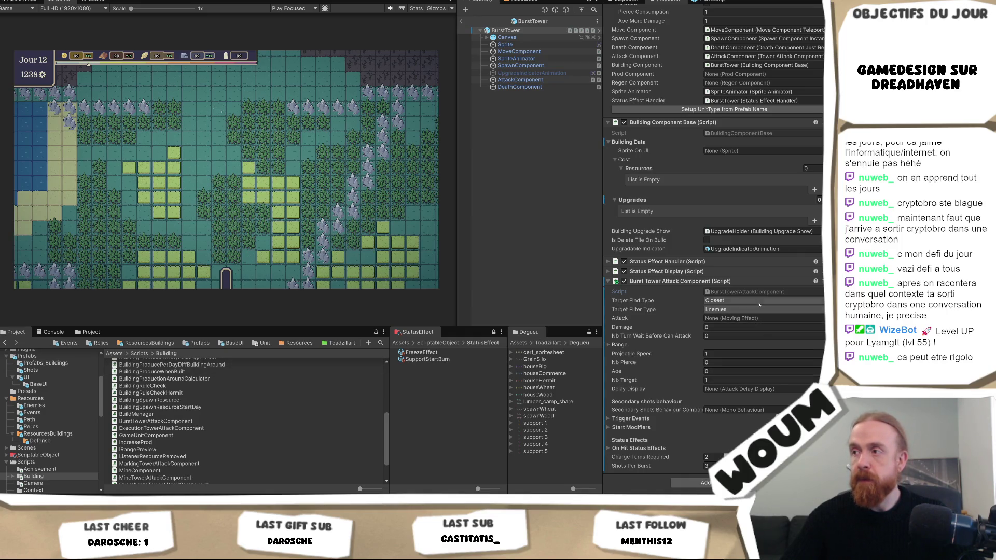
left_click(92, 332)
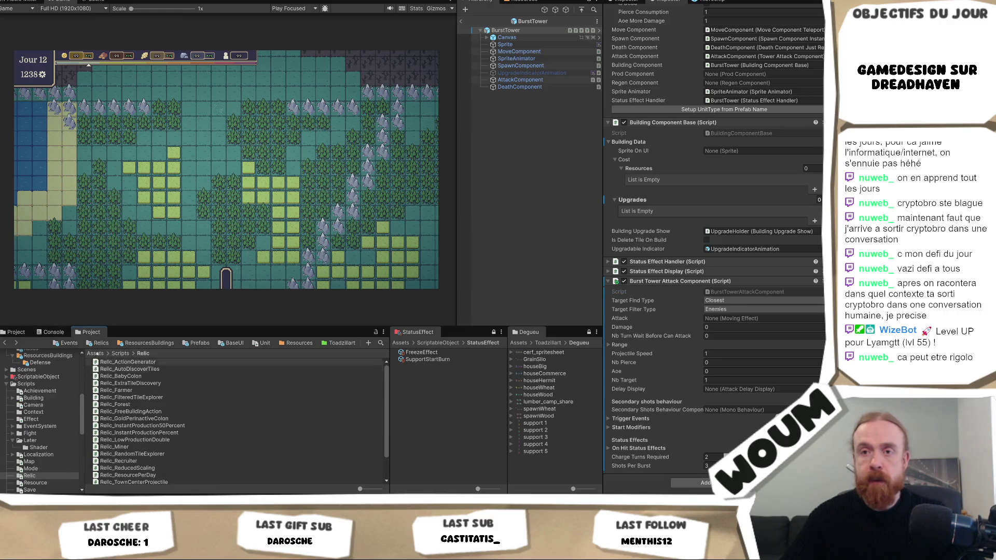
Search the Project for 'tir' to locate shot prefabs like TirTest 1, then clear the search
left_click(819, 318)
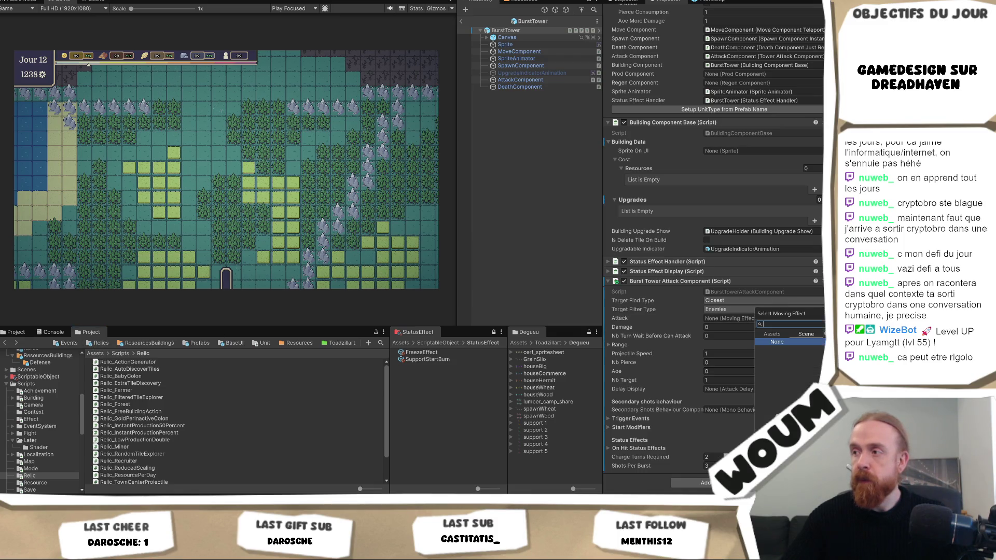
left_click(380, 343)
type("testtir")
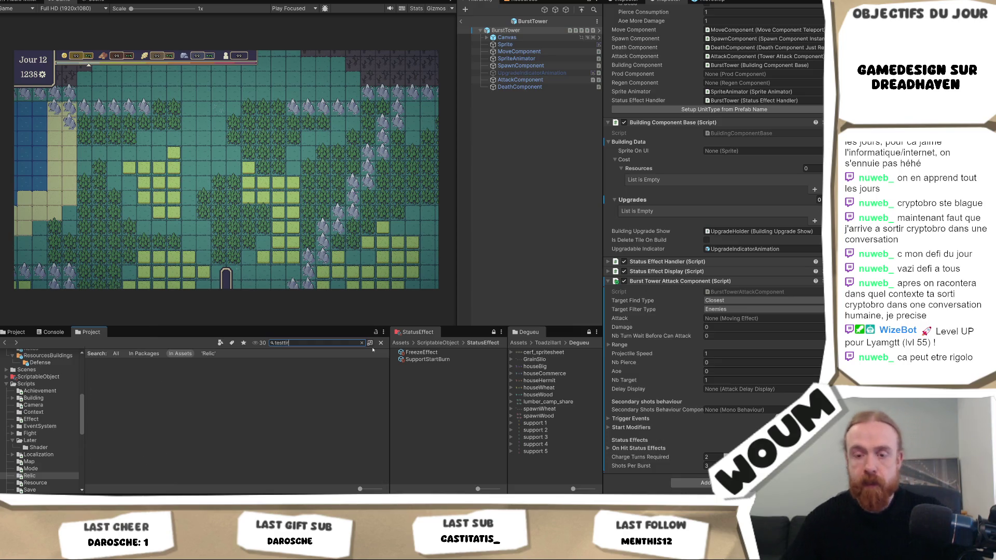
key("ctrl+a")
type("tir")
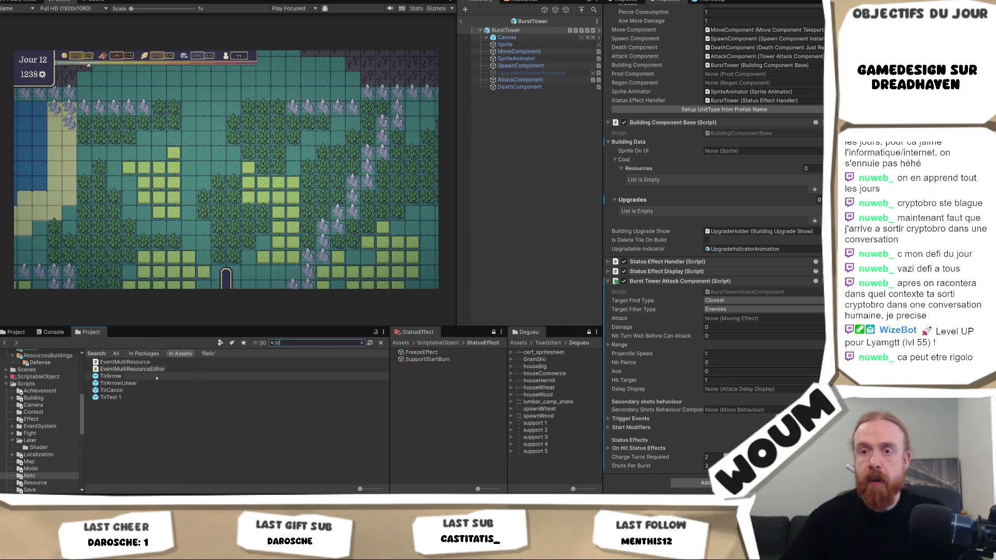
left_click(110, 397)
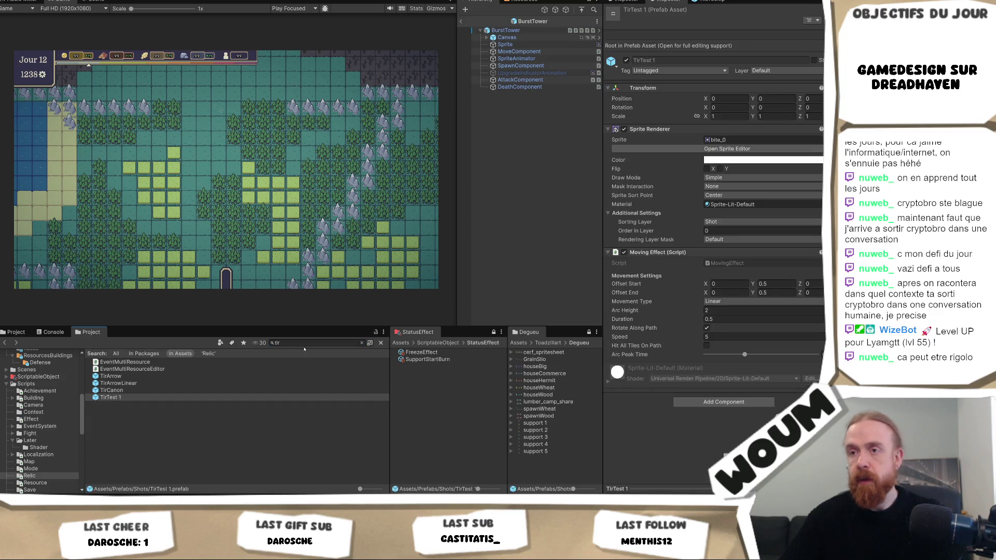
key("Escape")
key("ctrl+z")
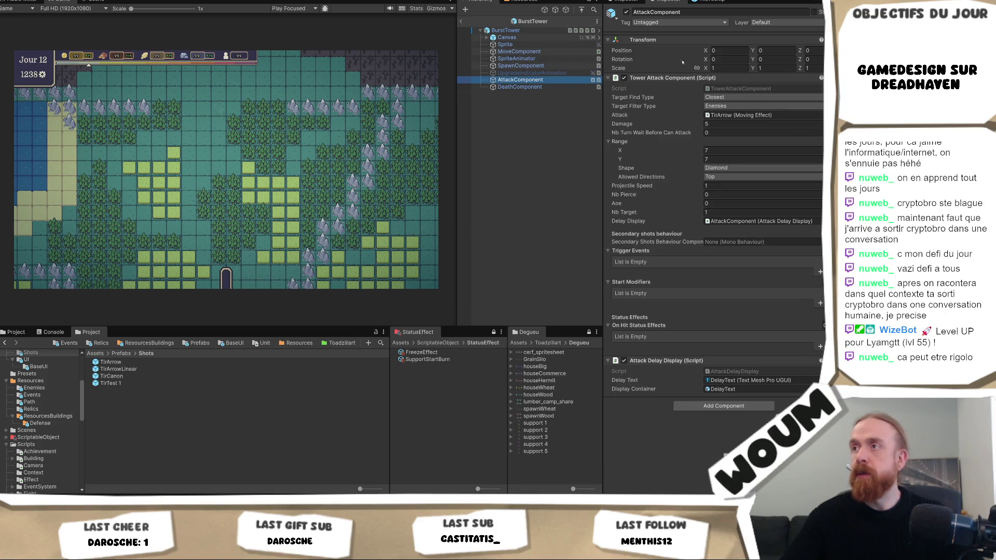
key("alt+Tab")
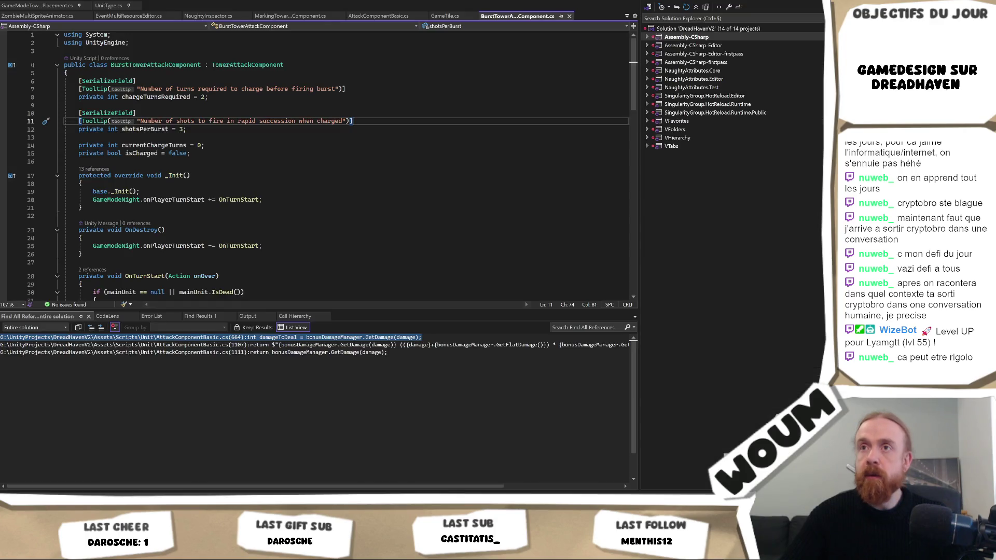
Remove the old Tower Attack Component from the BurstTower prefab
key("alt+Tab")
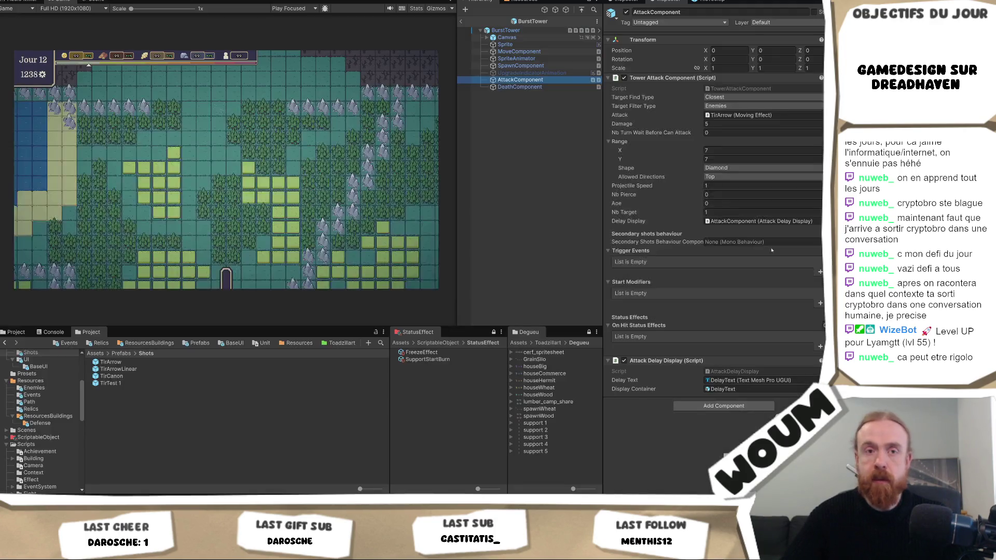
right_click(749, 78)
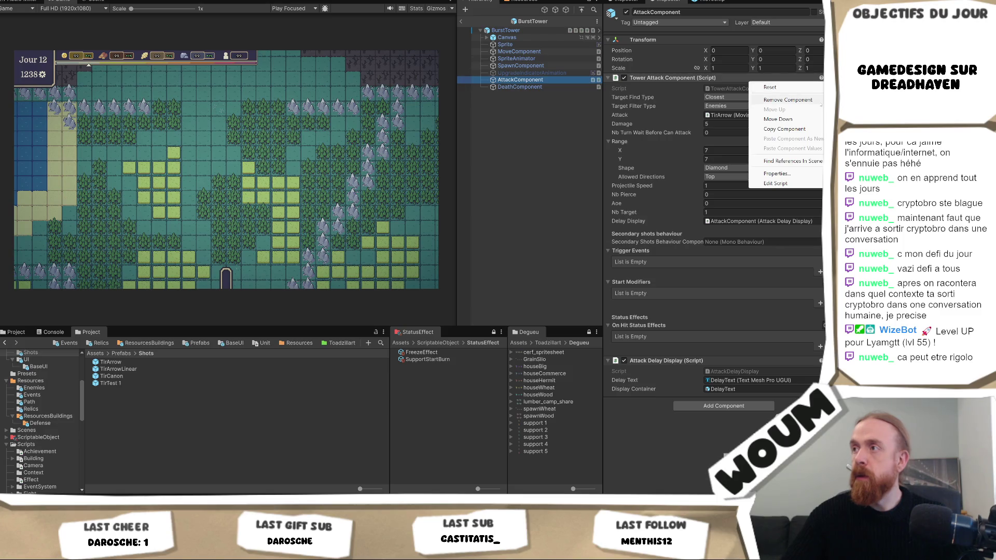
left_click(787, 99)
left_click(519, 30)
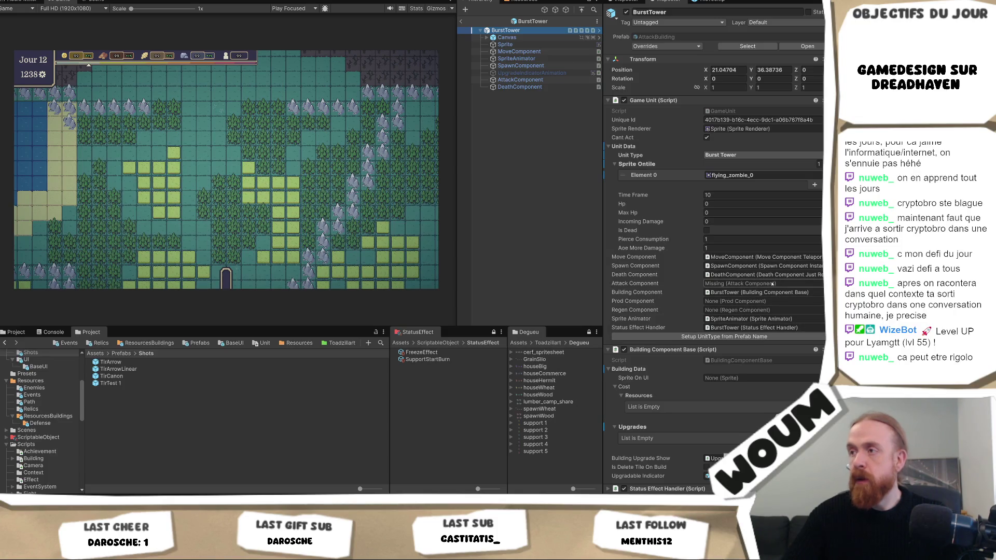
Make Burst Tower Attack Component the unit's attack, firing TirArrow, and edit its Damage
scroll(678, 390, "down", 5)
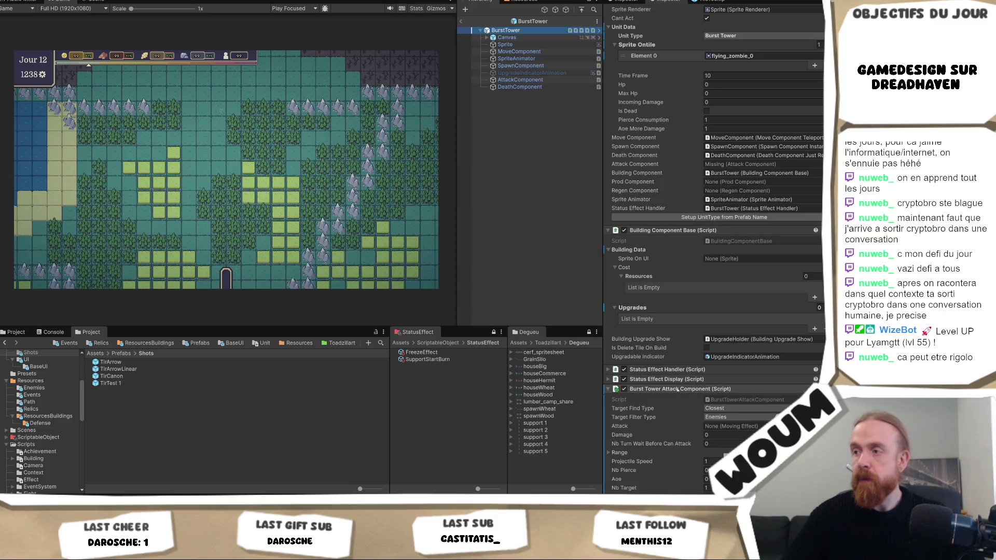
left_click_drag(665, 388, 737, 167)
scroll(758, 186, "down", 4)
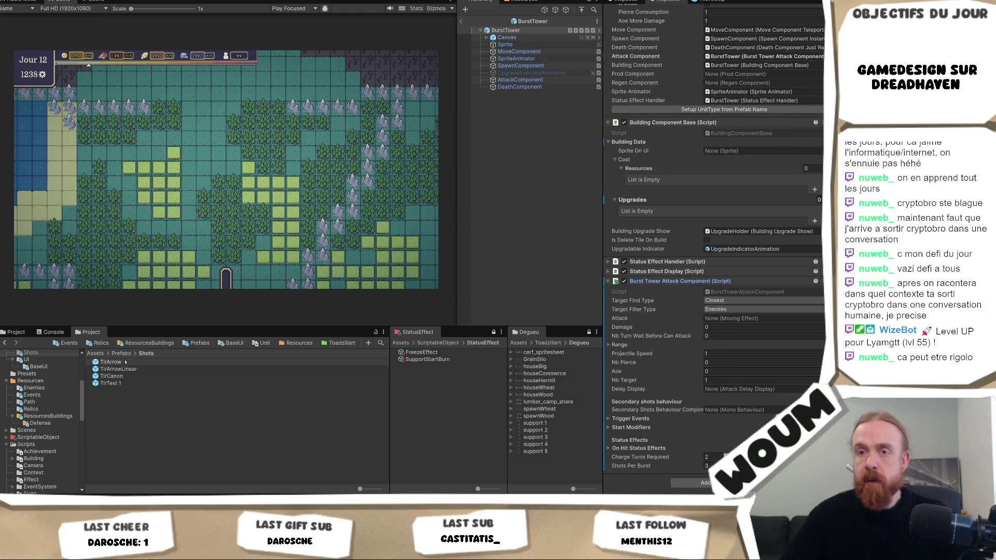
mouse_move(110, 362)
left_mouse_down()
mouse_move(757, 310)
mouse_move(752, 318)
left_mouse_up()
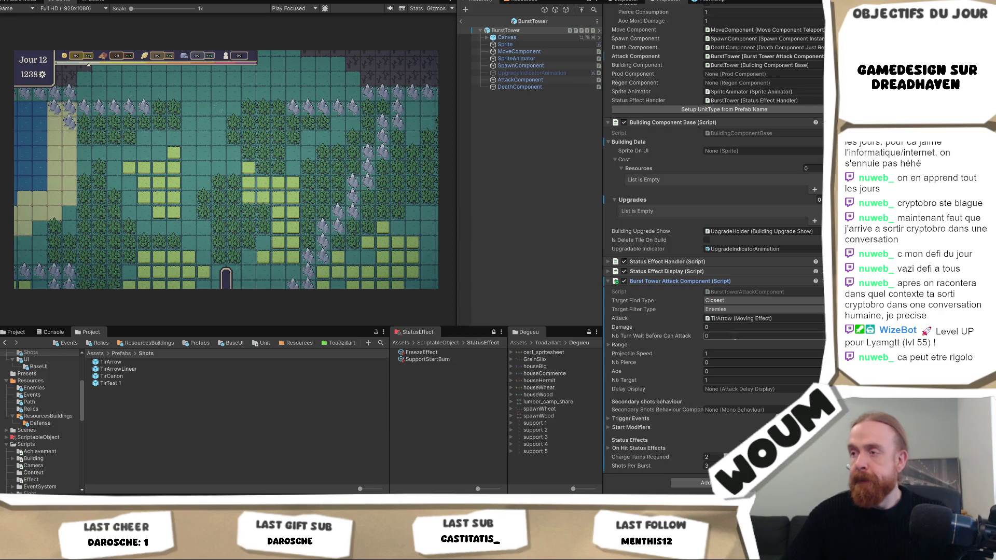
left_click(732, 326)
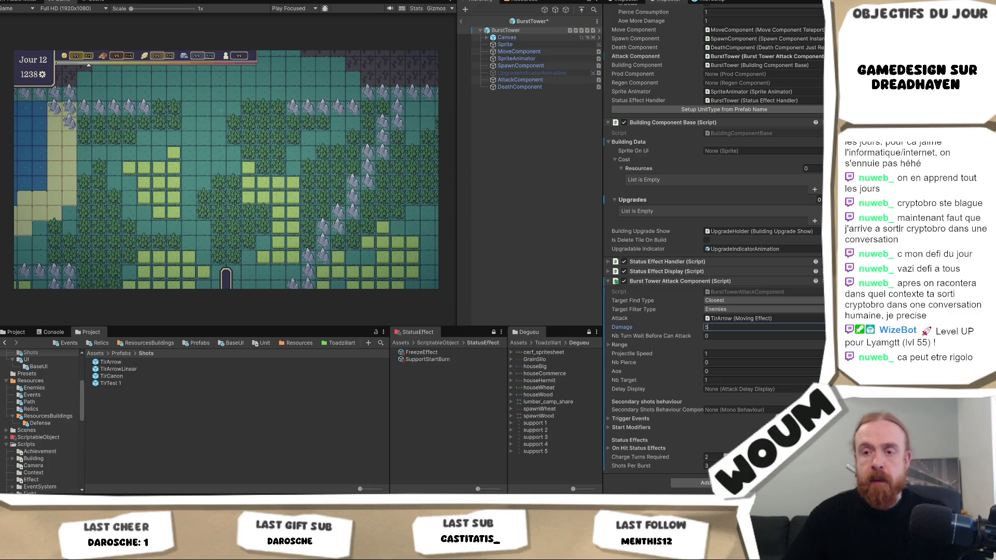
key("alt+Tab")
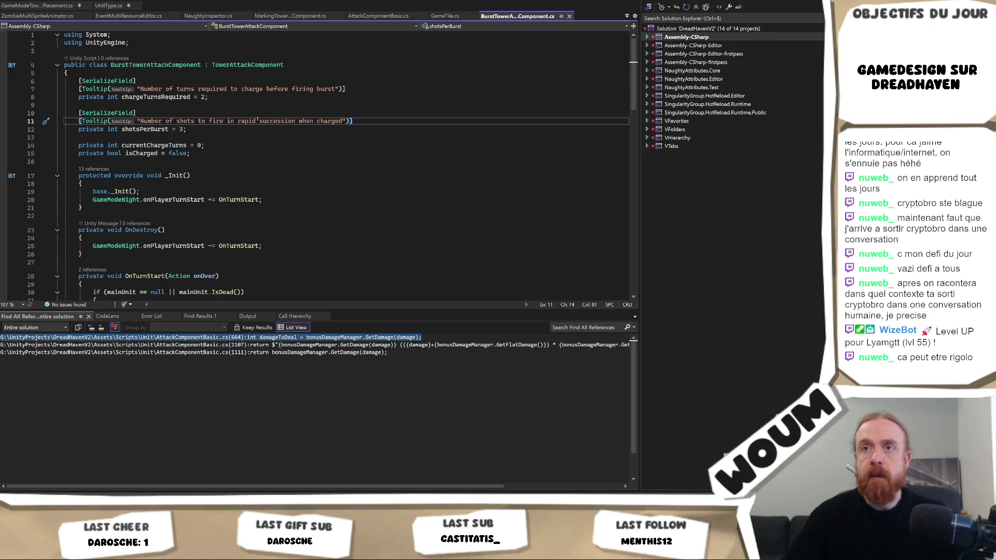
Inspect the chargeTurnsRequired declaration and _Init() method in BurstTowerAttackComponent.cs, then return to Unity
left_click(159, 102)
double_click(159, 97)
key("alt+Tab")
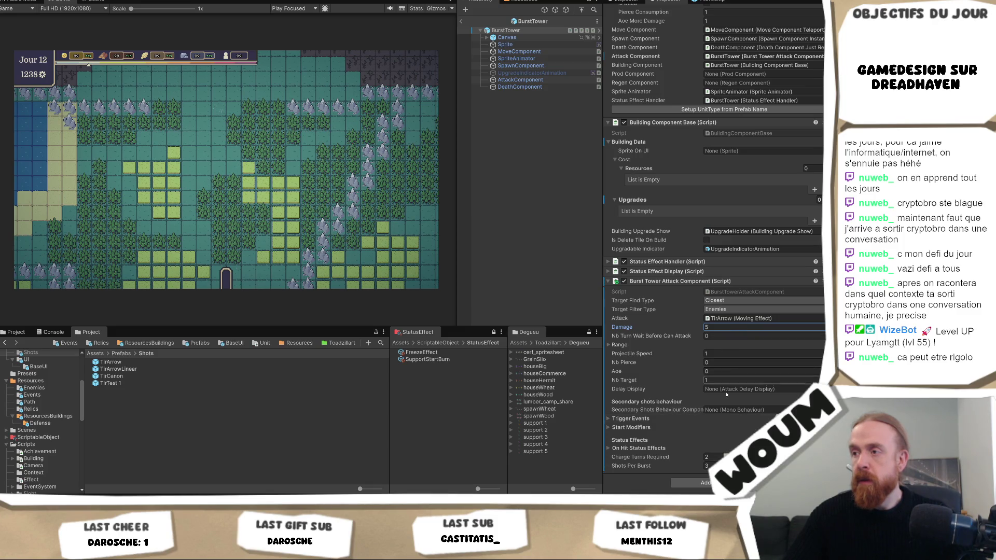
key("alt+Tab")
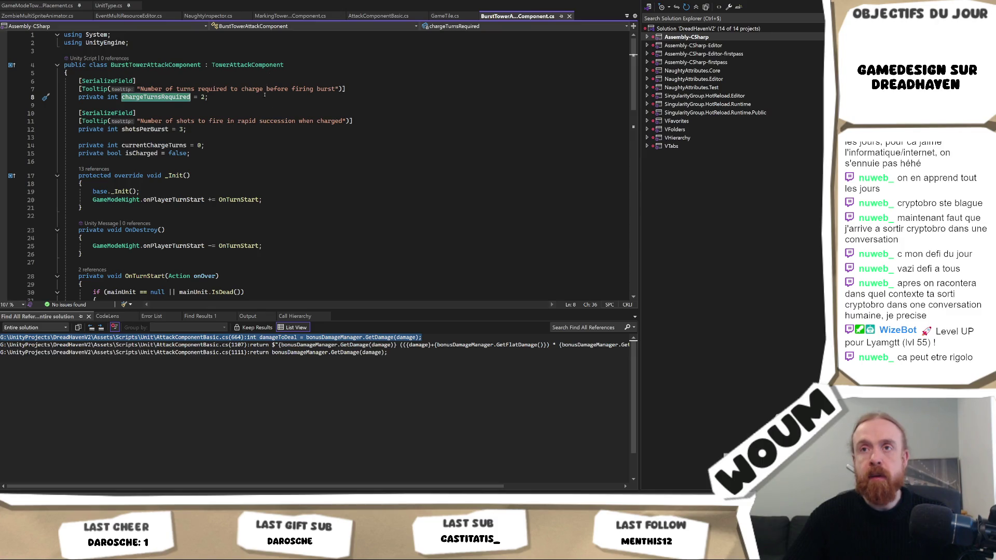
scroll(244, 163, "down", 1)
scroll(261, 181, "up", 1)
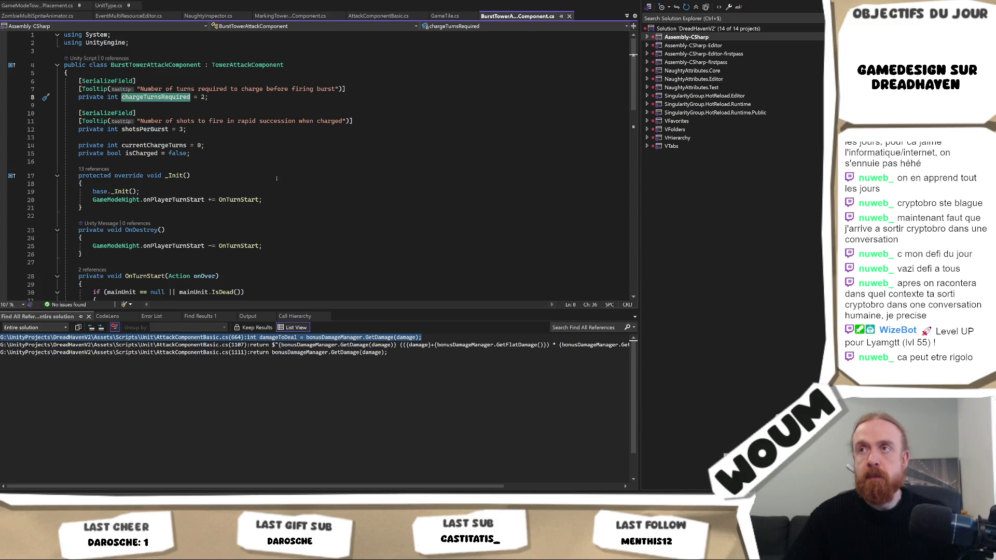
left_click(276, 178)
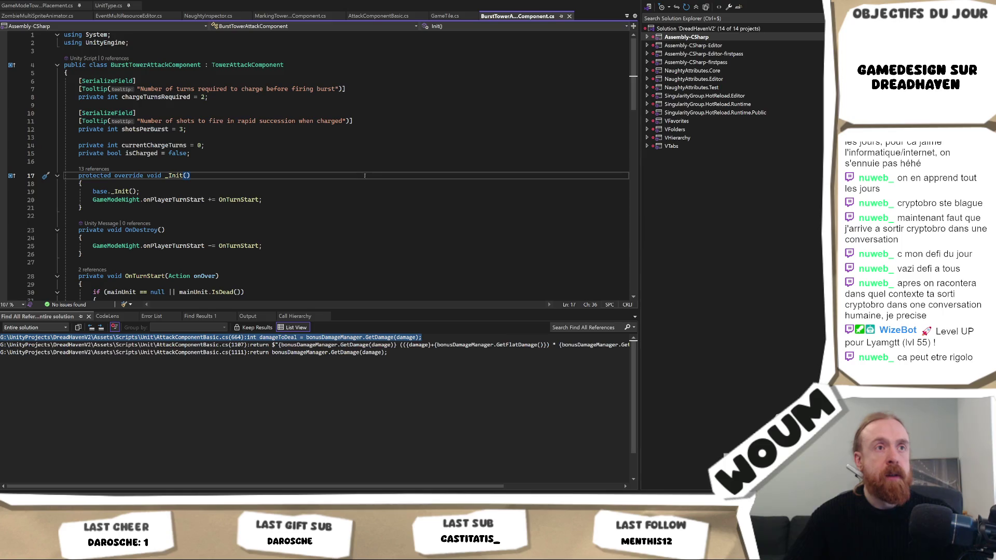
key("alt+Tab")
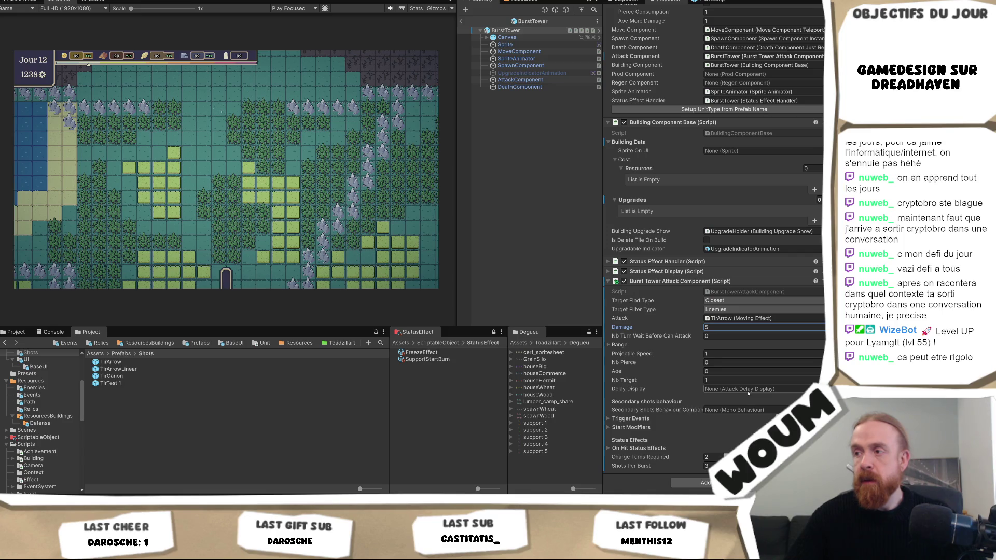
Recheck the burst tower script, then inspect BurstTower's AttackComponent child object in Unity
key("alt+Tab")
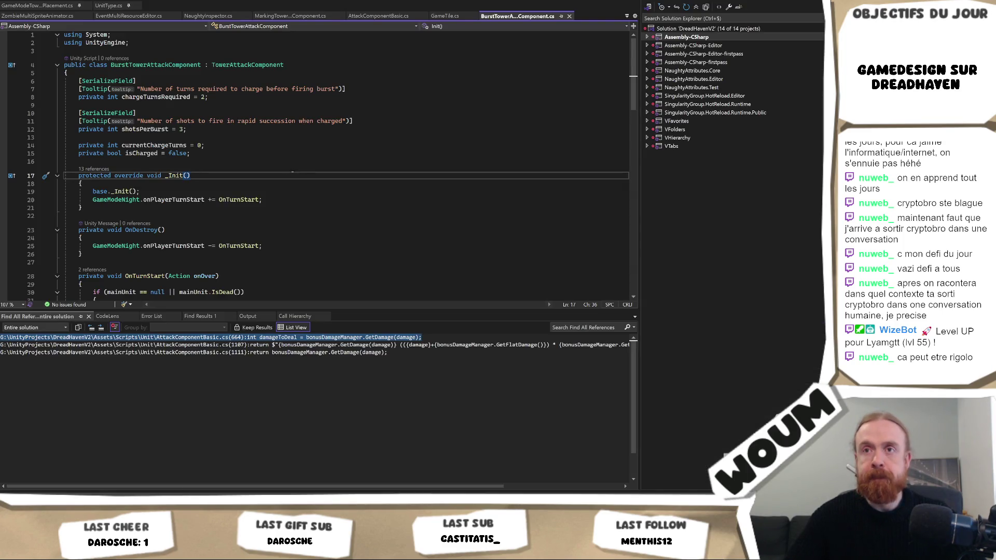
scroll(262, 180, "down", 2)
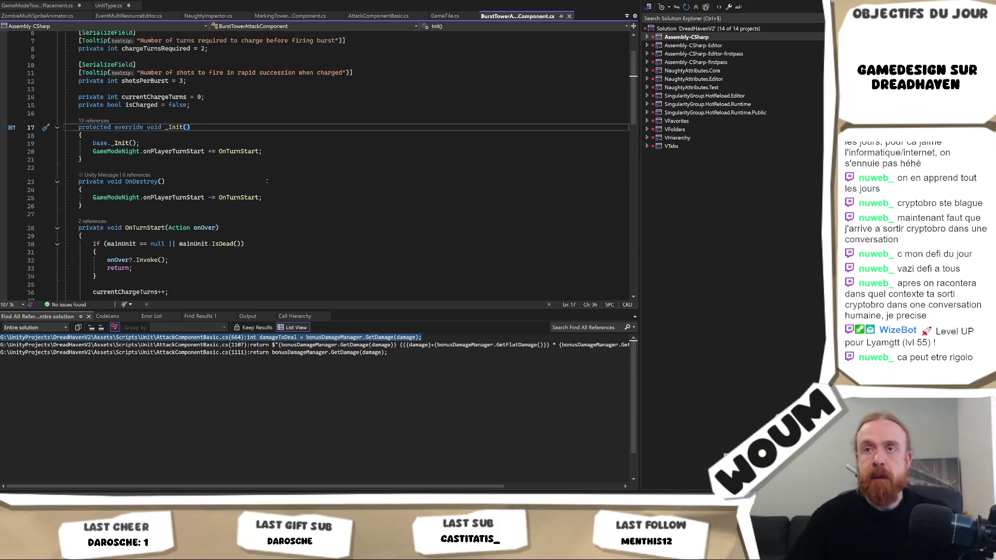
scroll(267, 181, "up", 2)
key("alt+Tab")
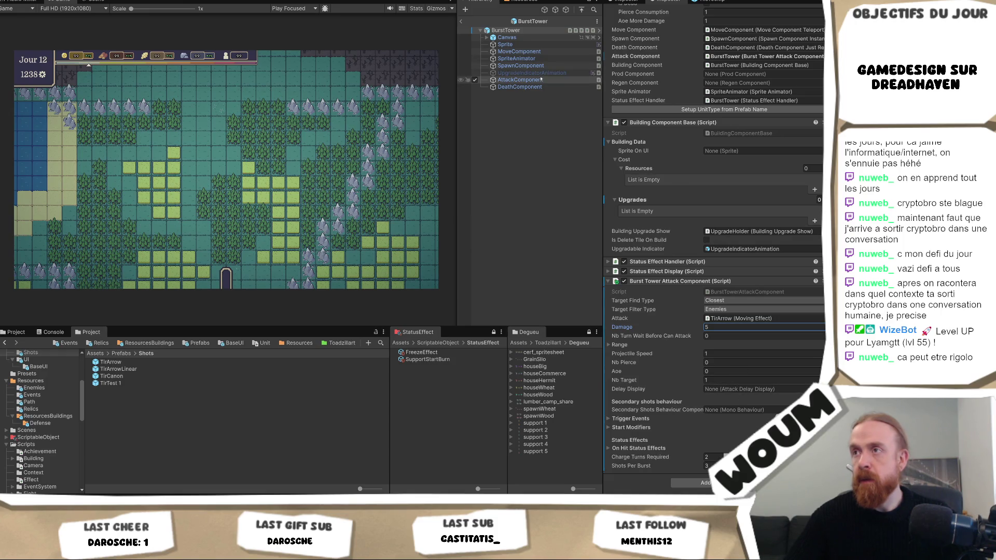
left_click(520, 79)
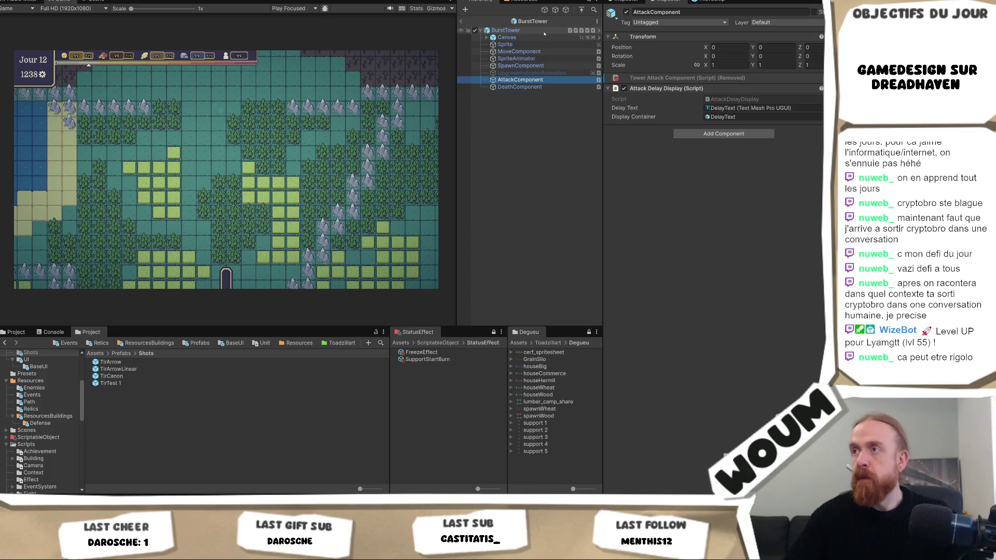
Set the Burst Tower Attack Component's Delay Display to the AttackComponent child
left_click(544, 32)
scroll(810, 377, "down", 5)
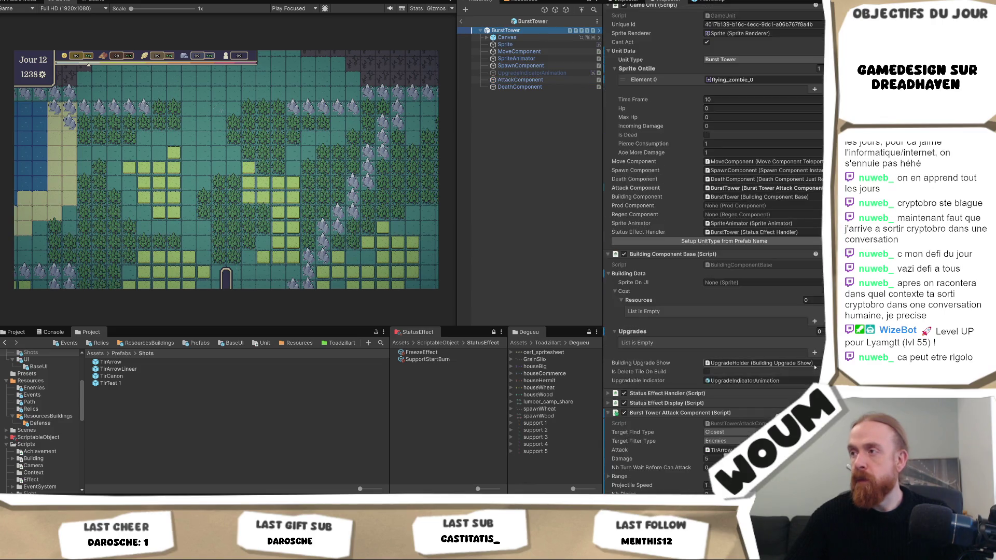
left_click(818, 472)
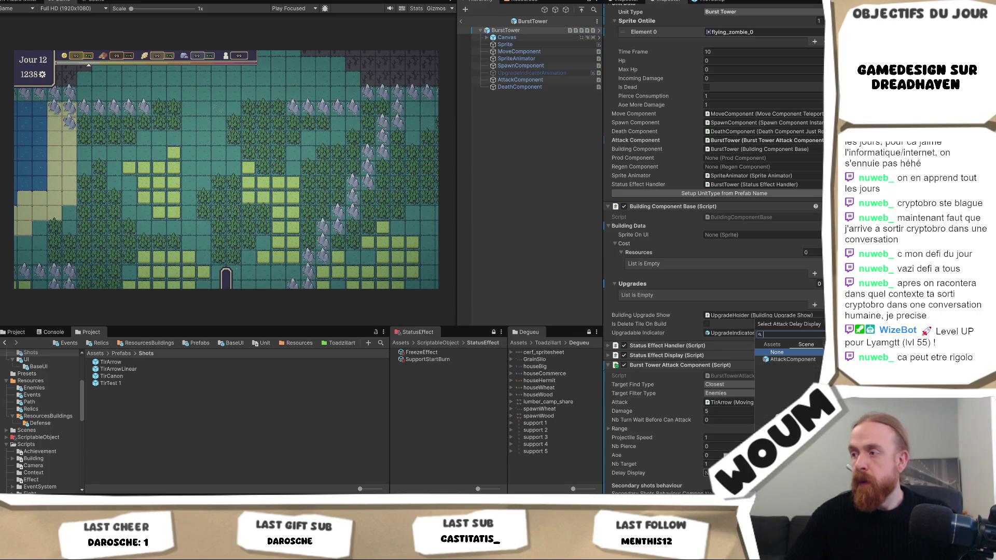
double_click(812, 359)
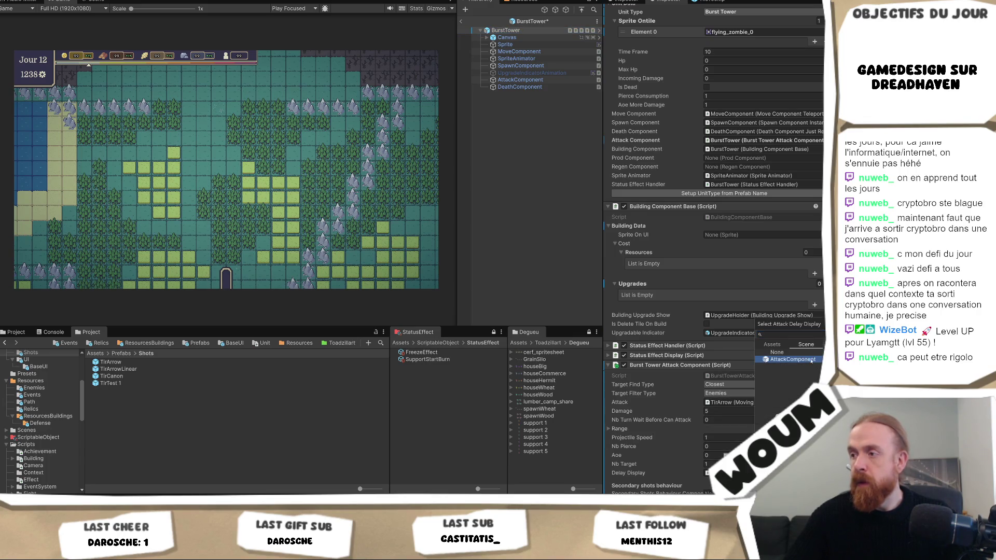
scroll(778, 363, "down", 3)
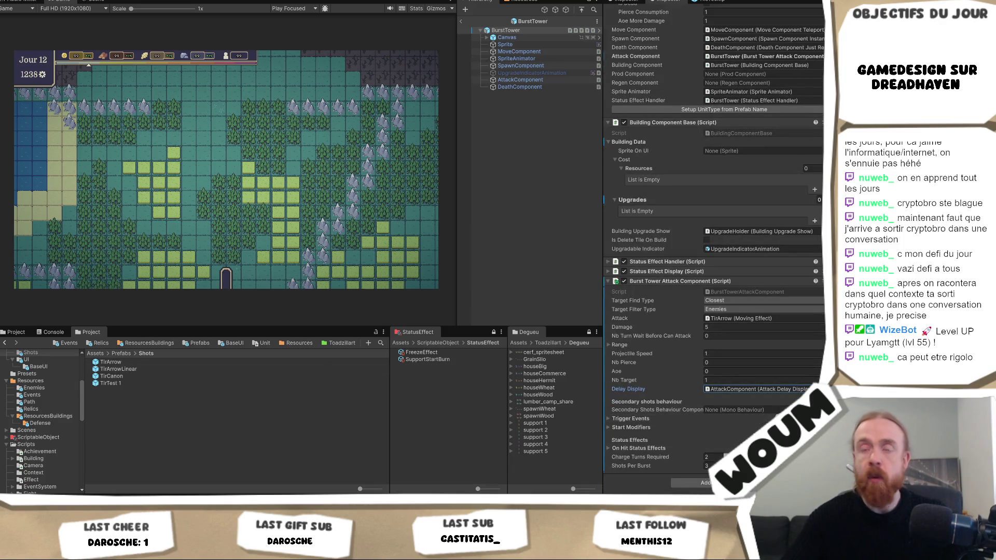
key("alt+Tab")
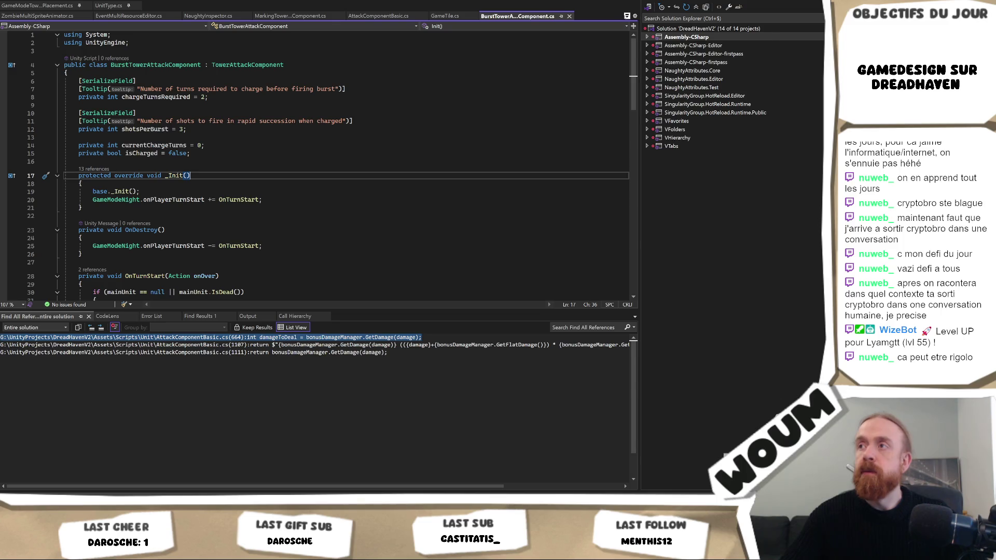
Browse Visual Studio's list of open script files, then dismiss it
left_click(627, 16)
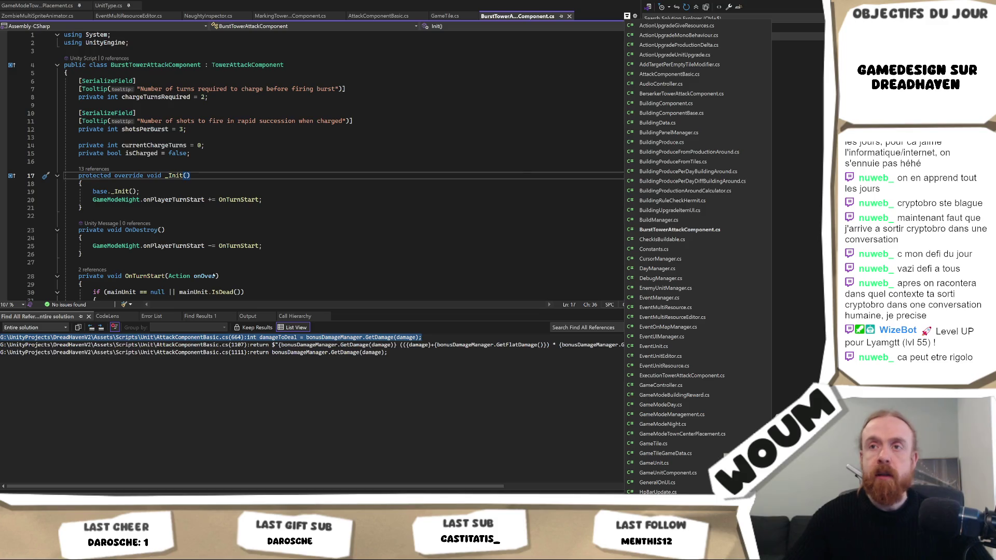
scroll(699, 363, "down", 4)
scroll(699, 370, "down", 9)
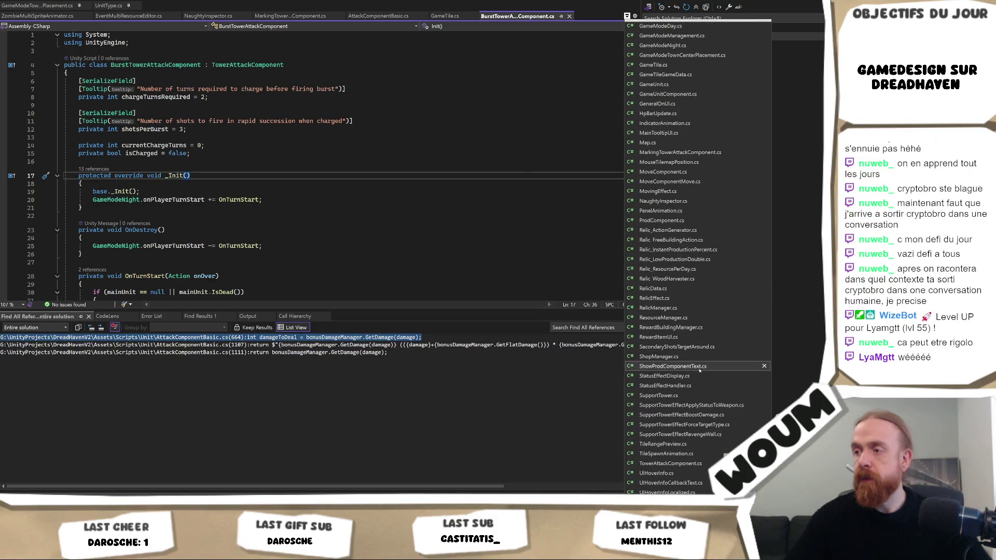
scroll(701, 389, "down", 2)
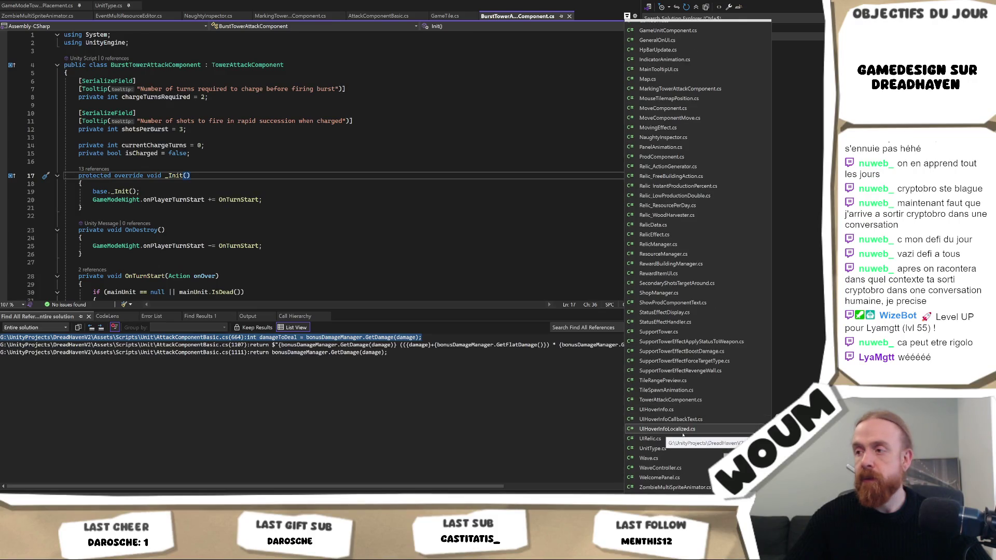
left_click(182, 7)
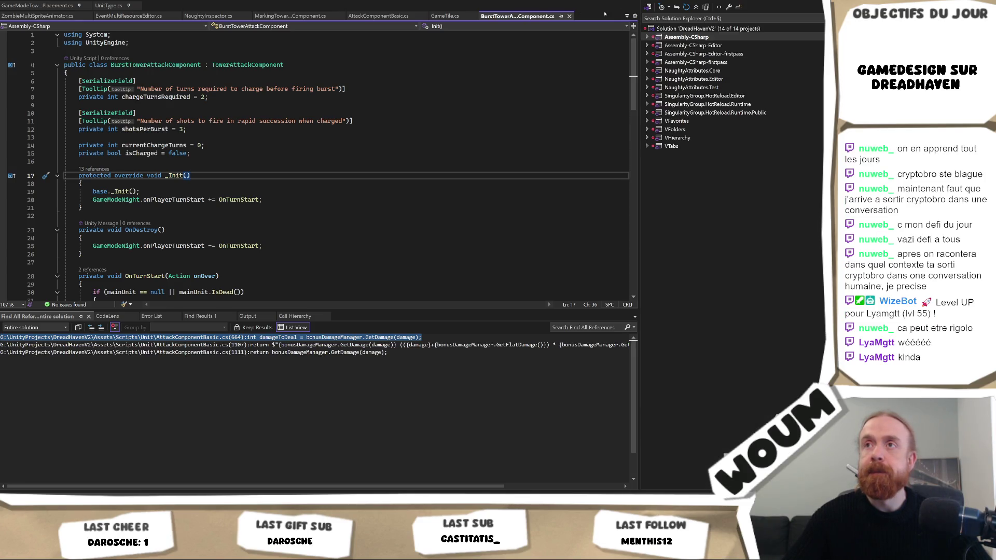
key("ctrl+alt+Down")
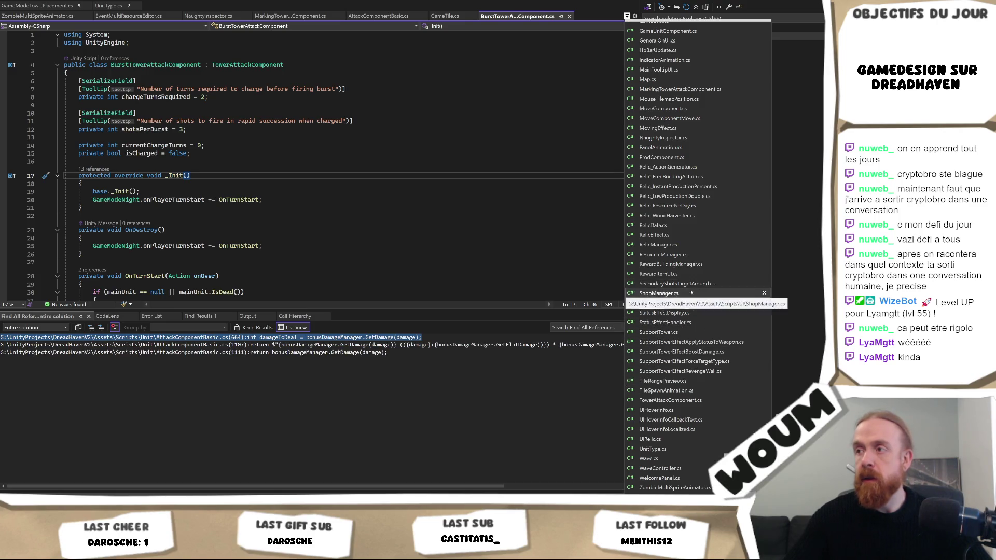
key("Escape")
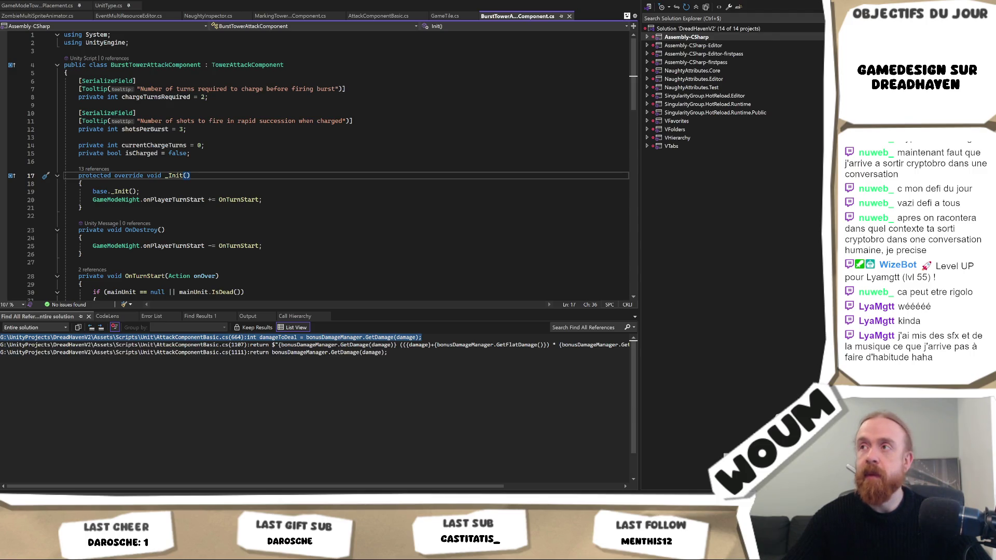
Reopen and scroll the open script files list again before returning to the code
left_click(626, 16)
scroll(695, 145, "up", 1)
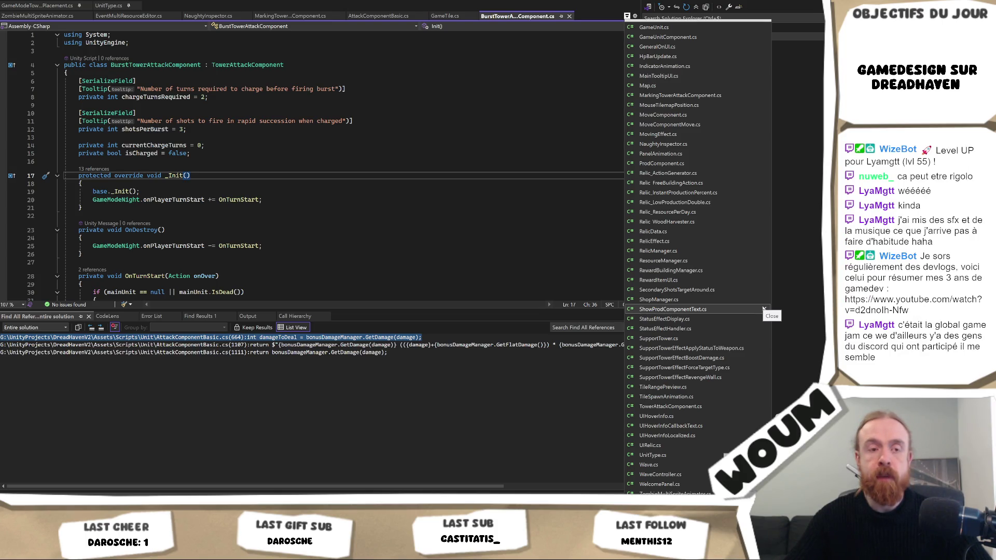
key("Escape")
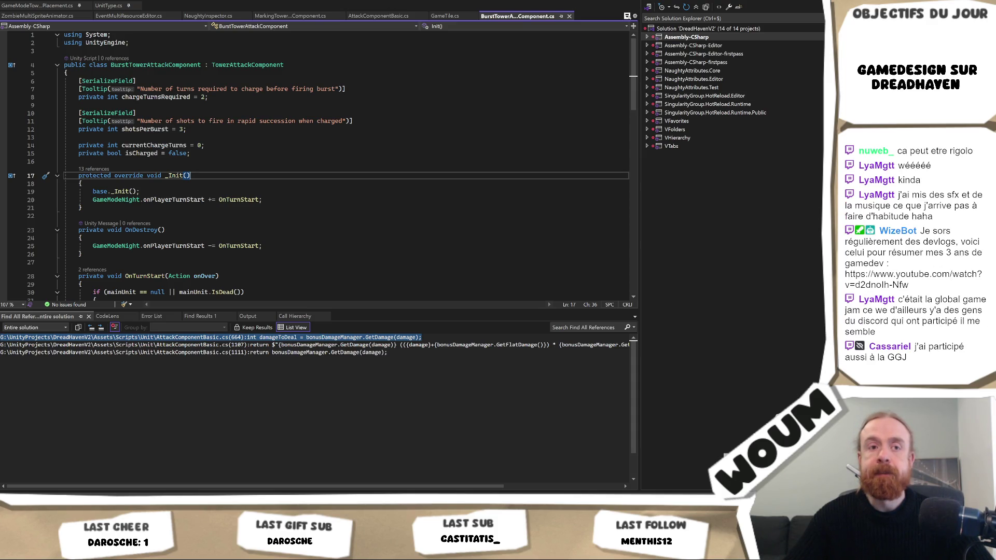
left_click(627, 16)
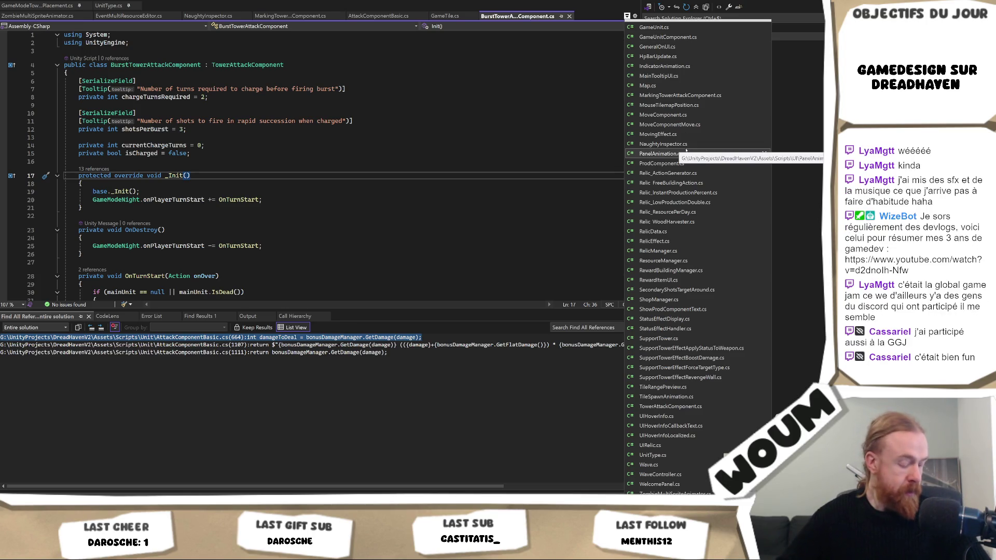
scroll(725, 284, "up", 7)
scroll(725, 285, "up", 5)
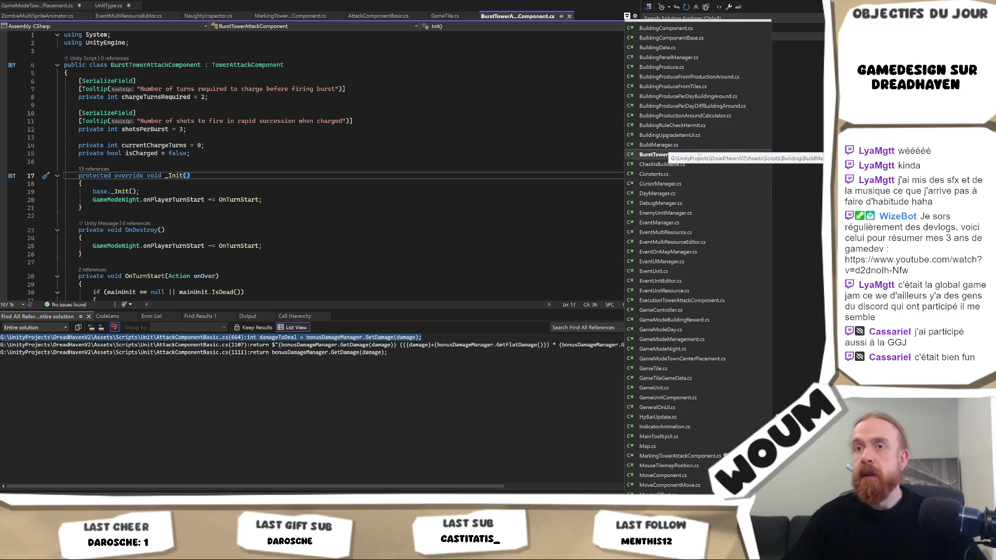
left_click(325, 97)
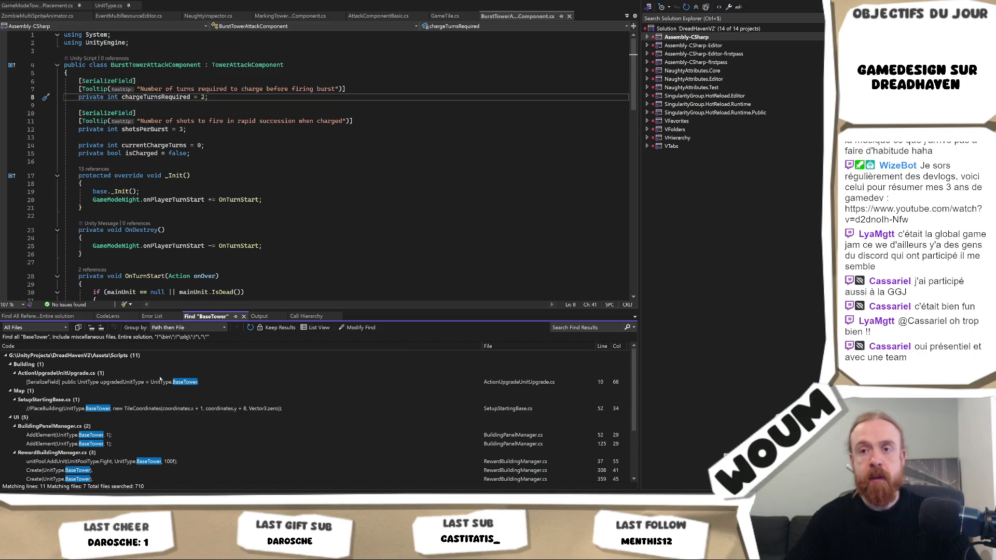
Open the BaseTower hits in ActionUpgradeUnitUpgrade.cs and SetupStartingBase.cs, close SetupStartingBase, then return to Unity
double_click(167, 381)
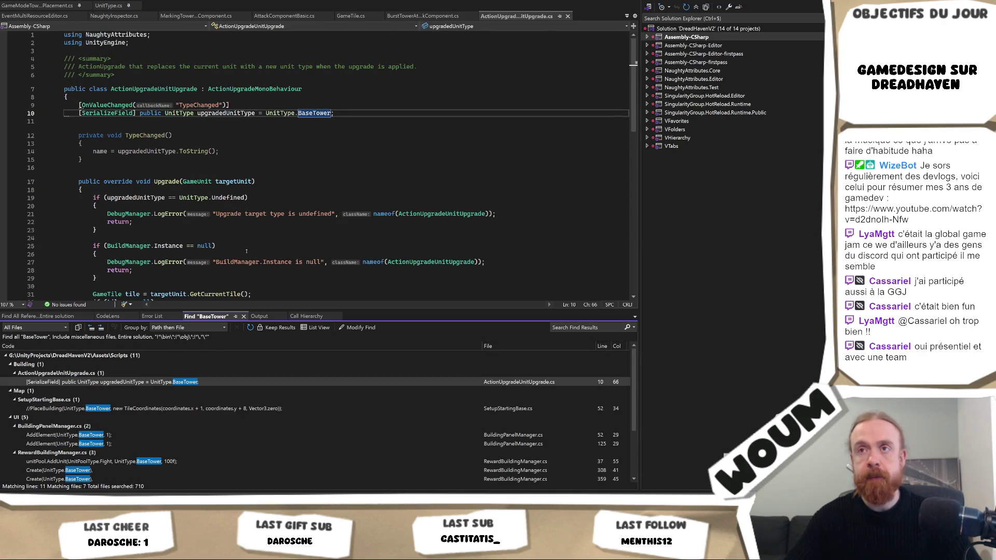
scroll(195, 408, "down", 2)
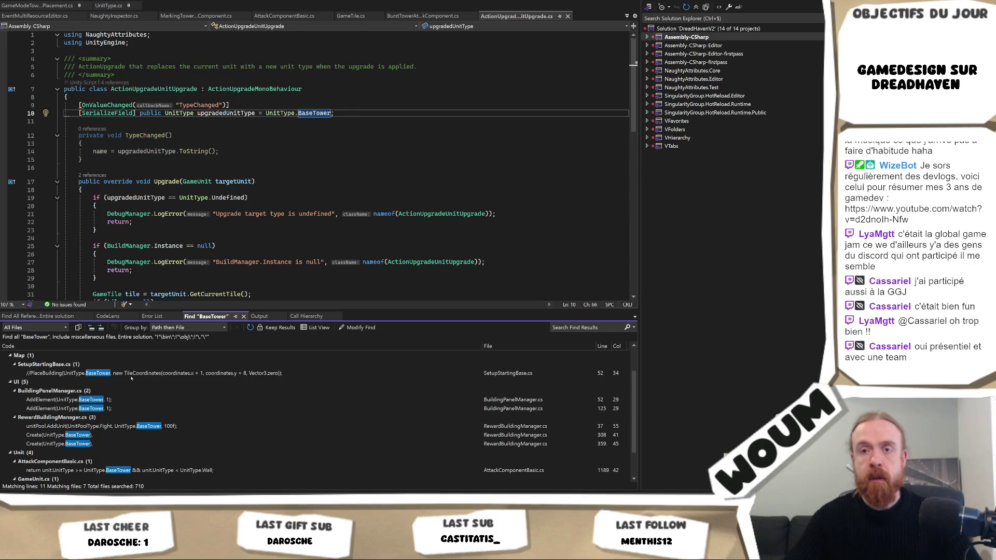
scroll(134, 431, "down", 2)
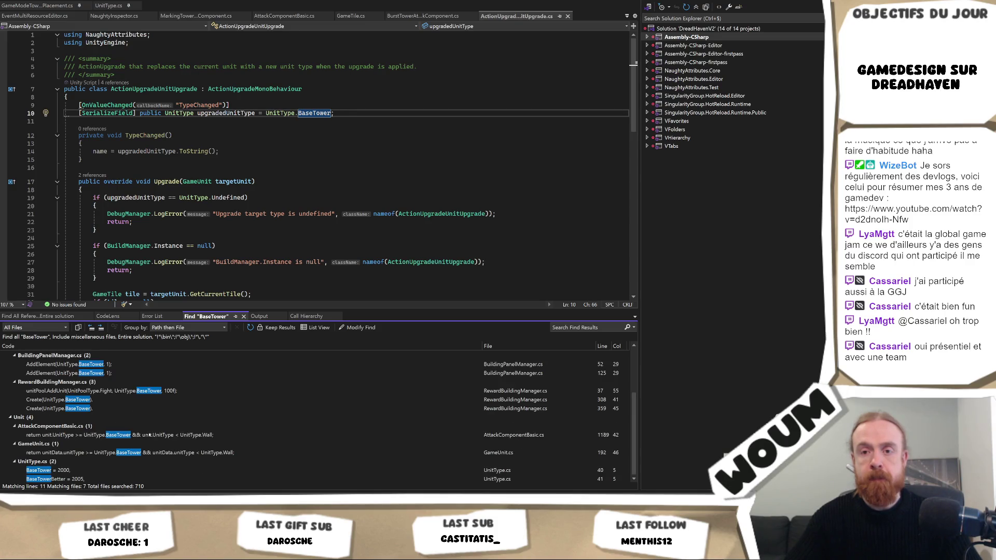
scroll(157, 438, "up", 4)
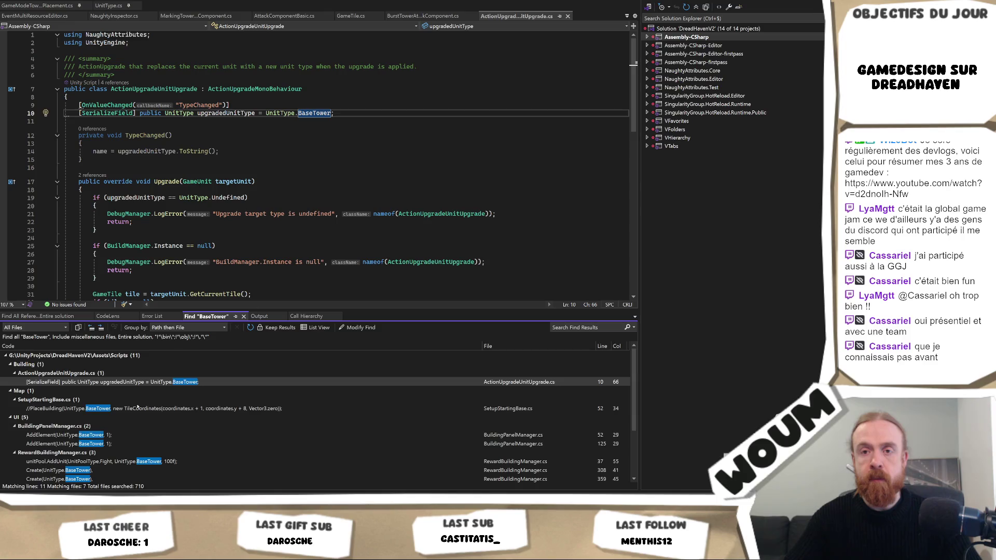
double_click(137, 408)
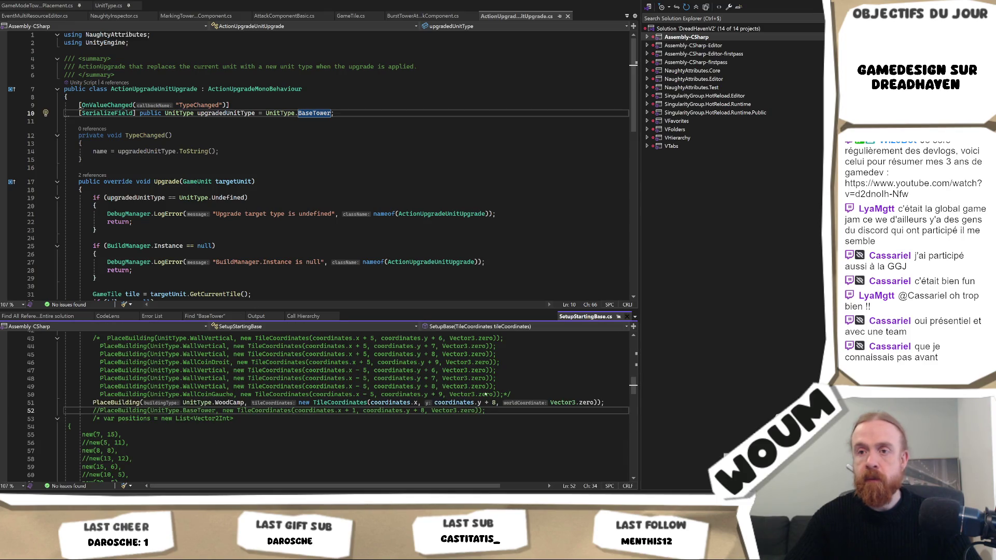
left_click(626, 317)
scroll(124, 430, "down", 3)
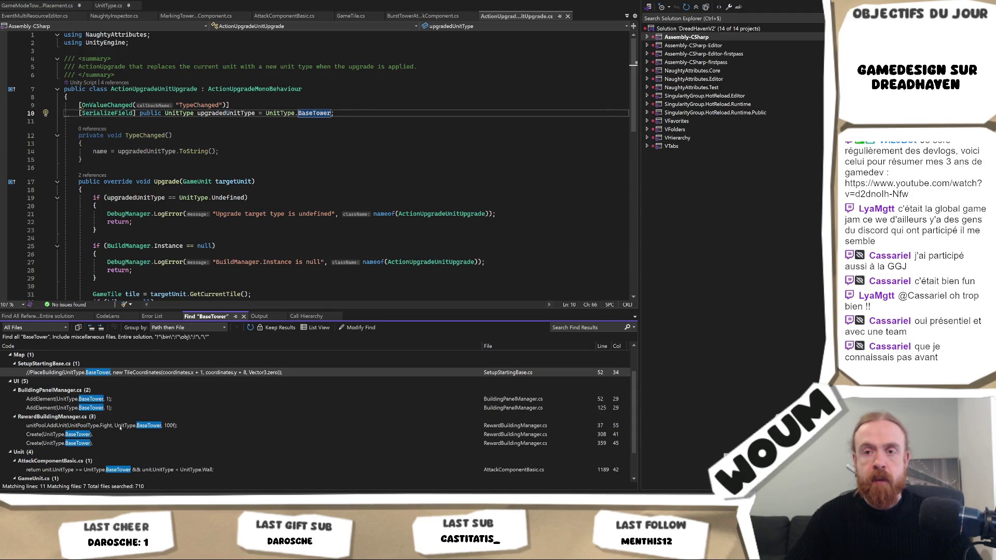
scroll(124, 409, "down", 2)
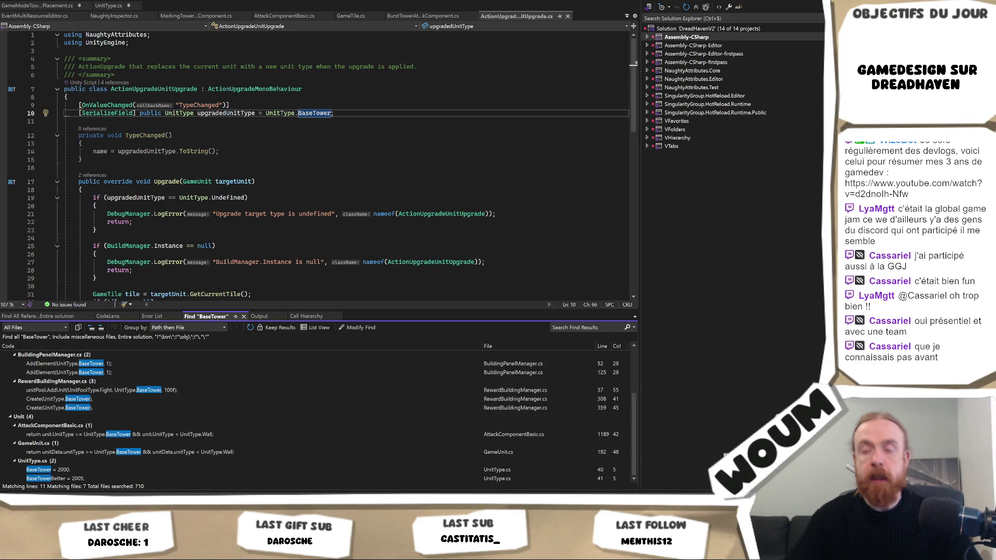
key("alt+Tab")
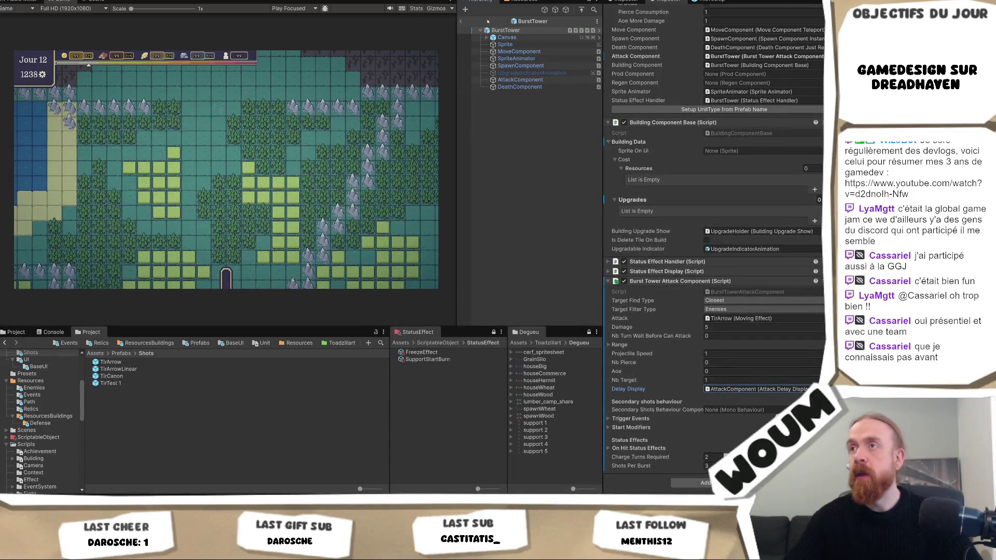
Exit prefab mode and choose Burst Tower as First Tower Type on GAMEMODES' GameModeTowerCenter
left_click(460, 21)
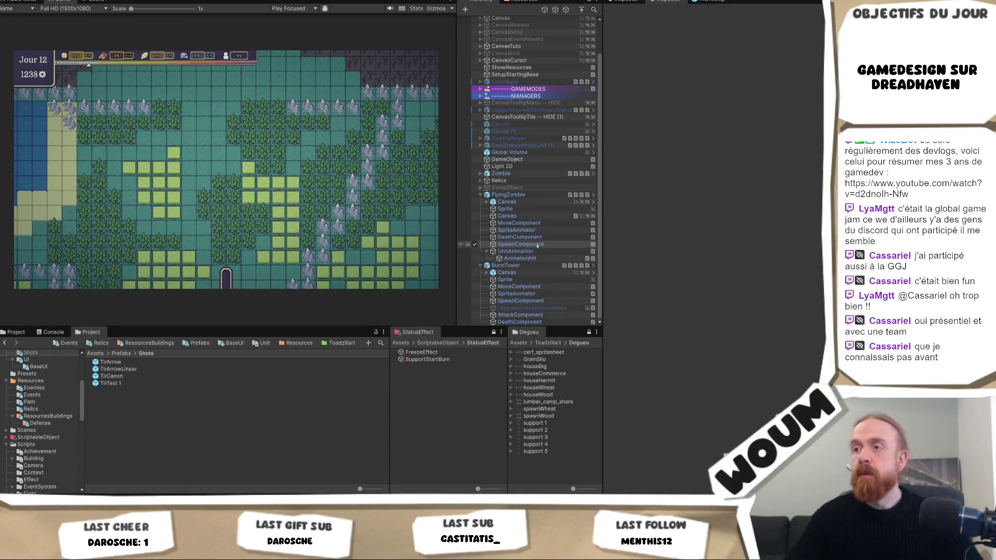
scroll(524, 241, "up", 2)
left_click(481, 133)
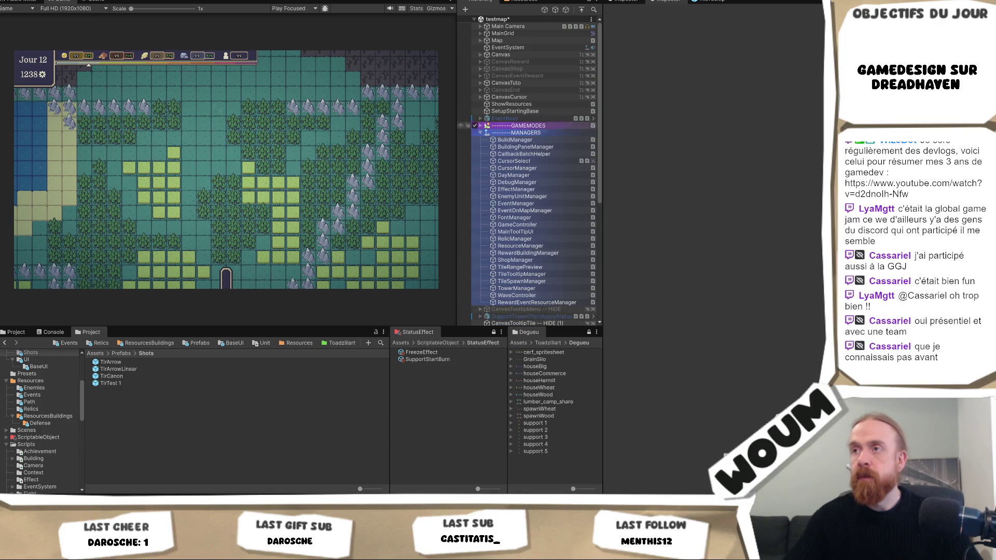
left_click(480, 126)
left_click(528, 188)
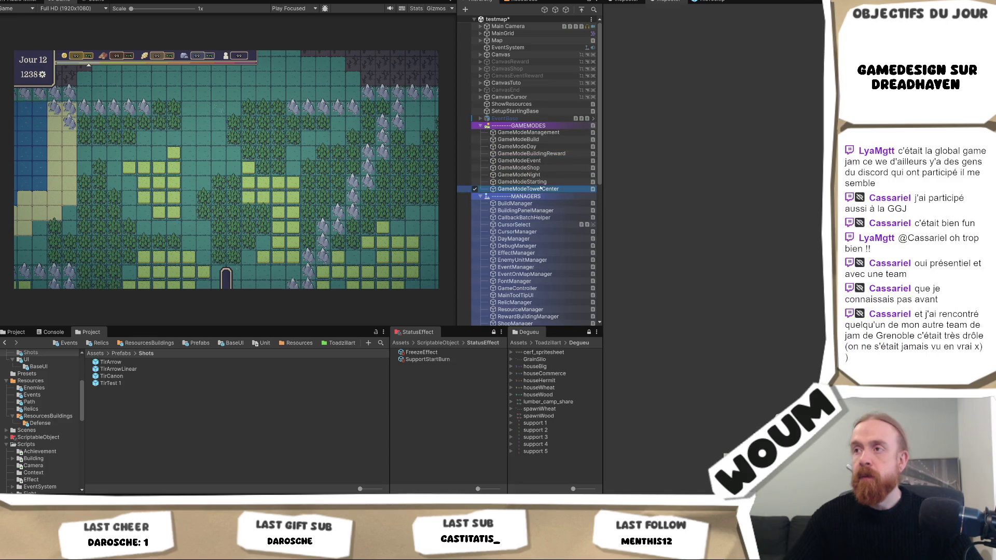
left_click(752, 97)
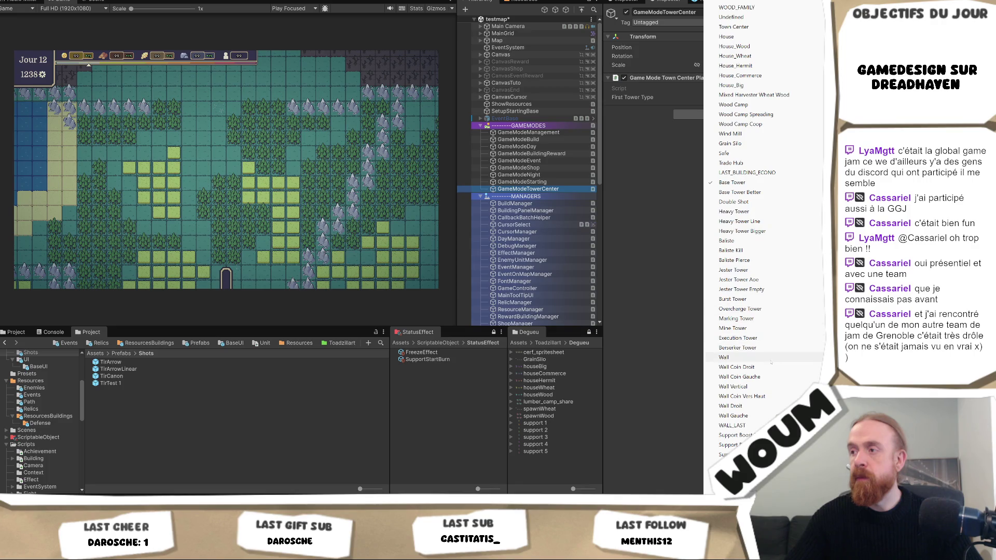
left_click(771, 299)
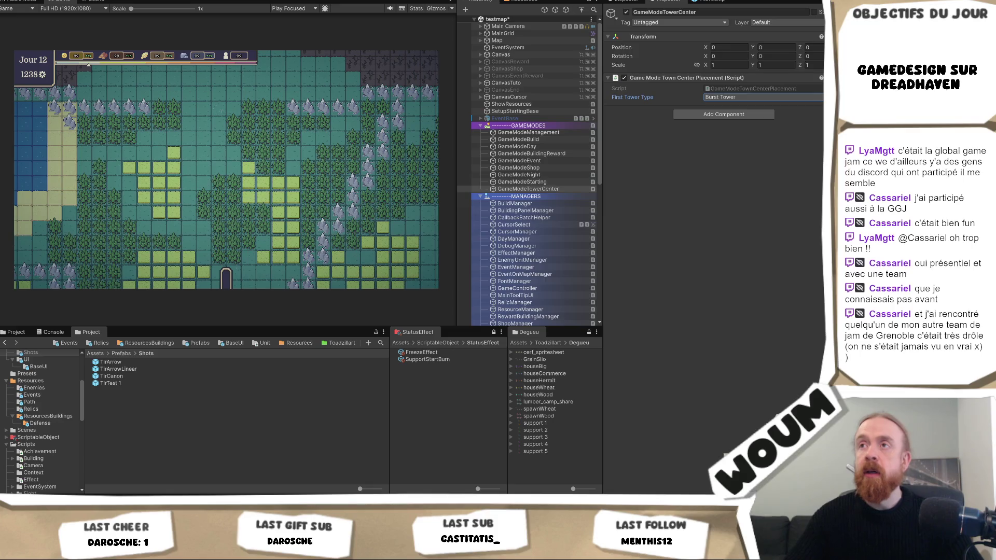
left_click_drag(457, 50, 507, 59)
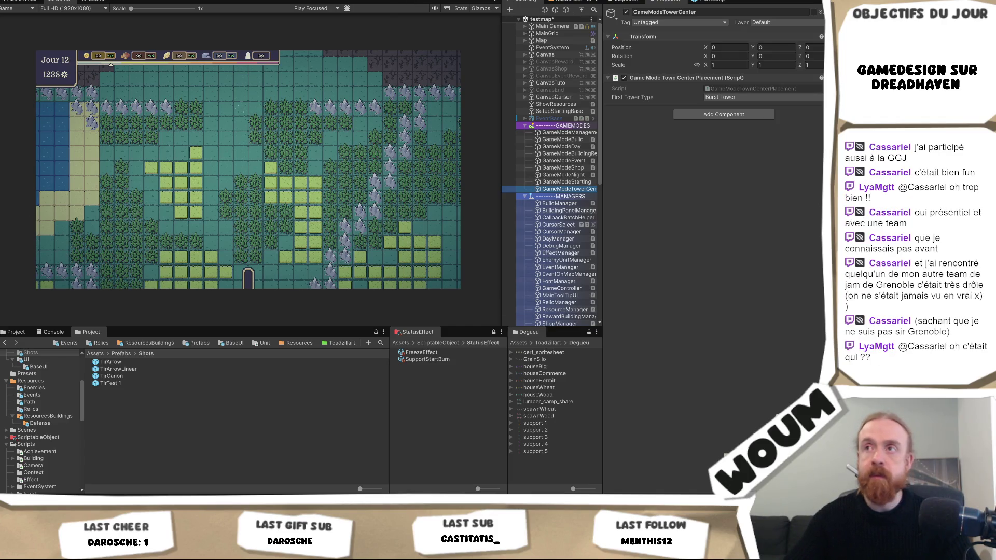
Play the testmap scene and inspect the FlyingZombie and BurstTower units' components
left_click(315, 139)
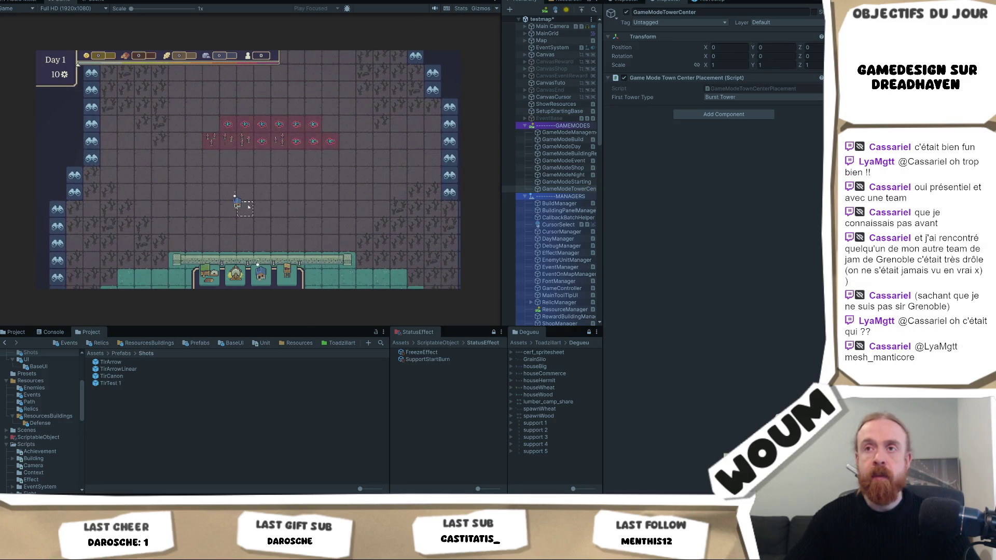
left_click_drag(545, 203, 558, 286)
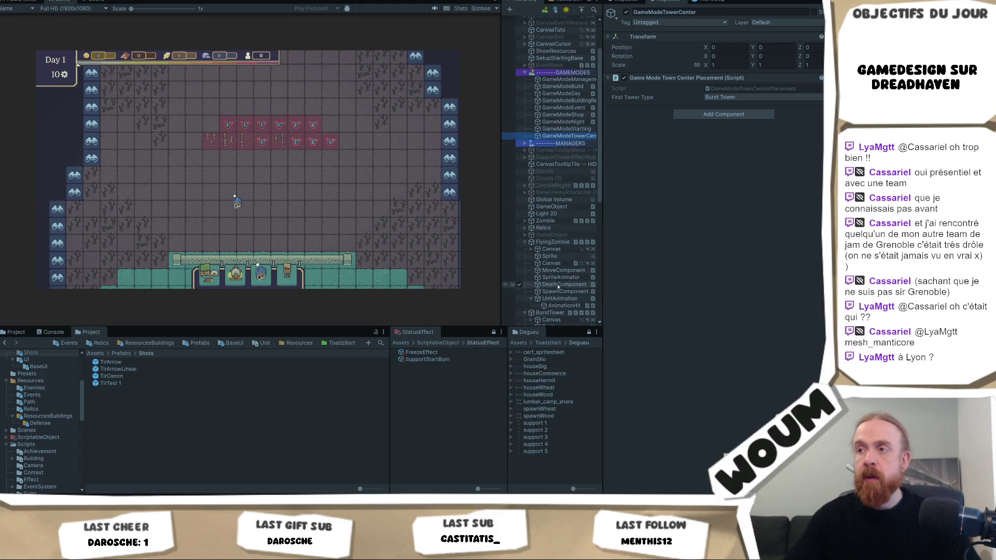
left_click(553, 242)
scroll(554, 276, "down", 3)
scroll(555, 276, "down", 5)
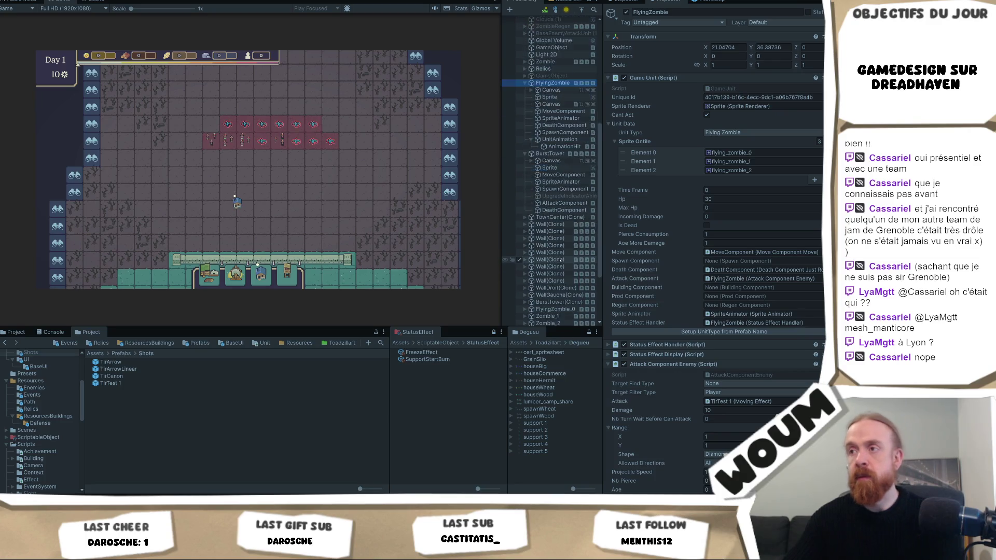
scroll(567, 201, "up", 3)
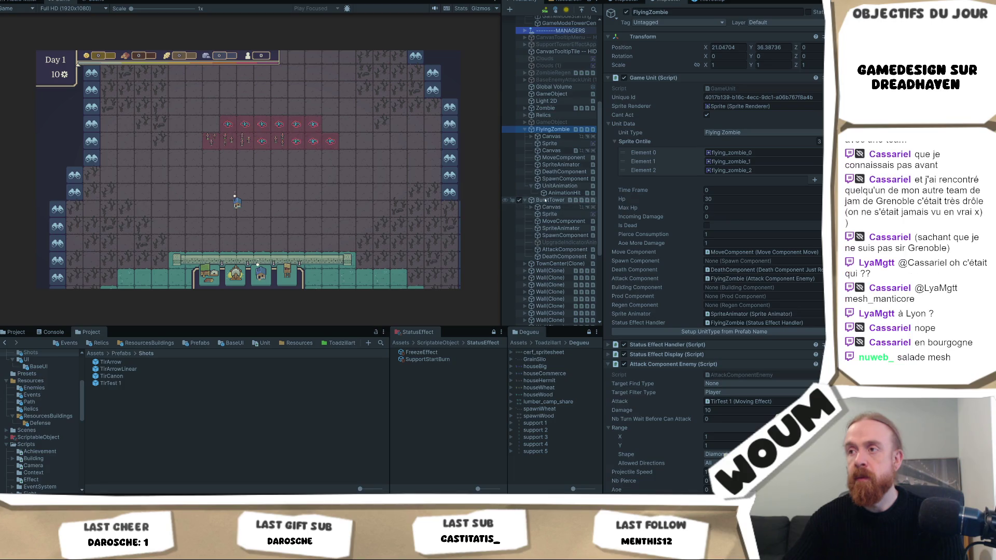
left_click(547, 200)
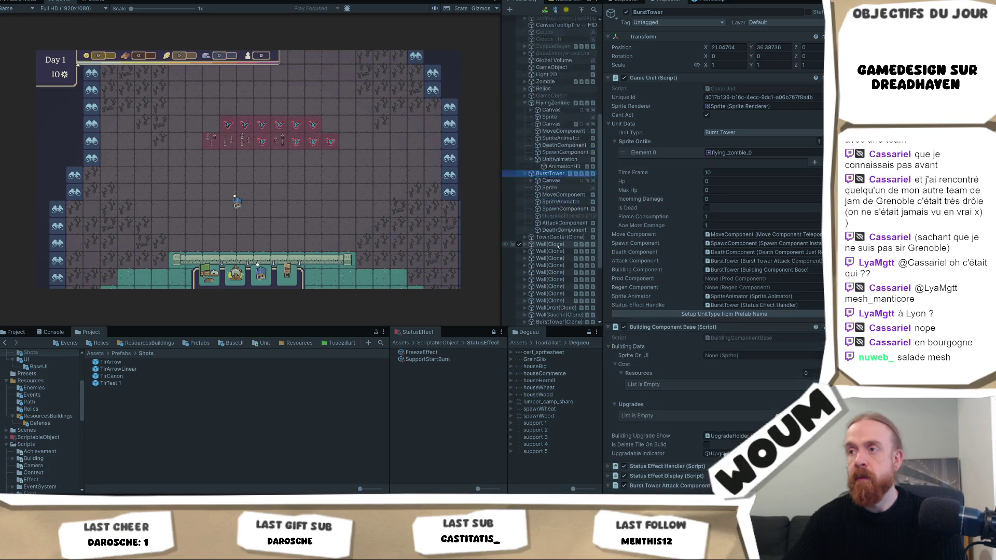
scroll(567, 278, "down", 5)
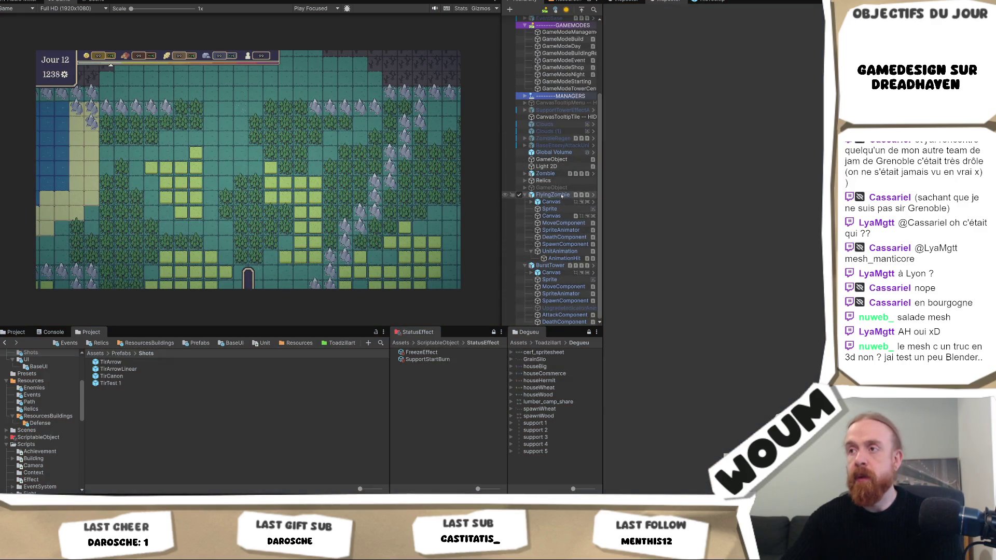
Recheck FlyingZombie and BurstTower, then browse the tower prefabs in ResourcesBuildings' Defense folder
left_click(562, 195)
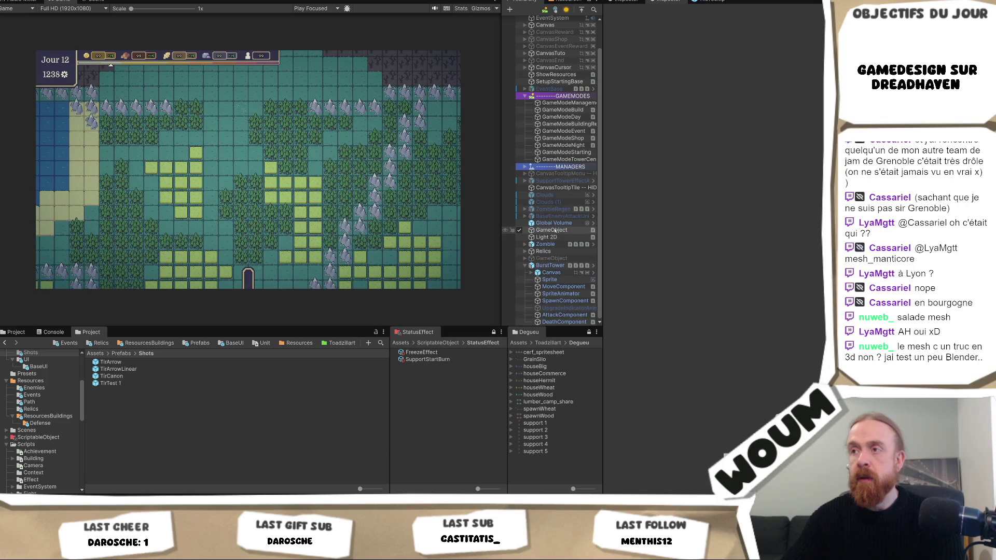
left_click(558, 266)
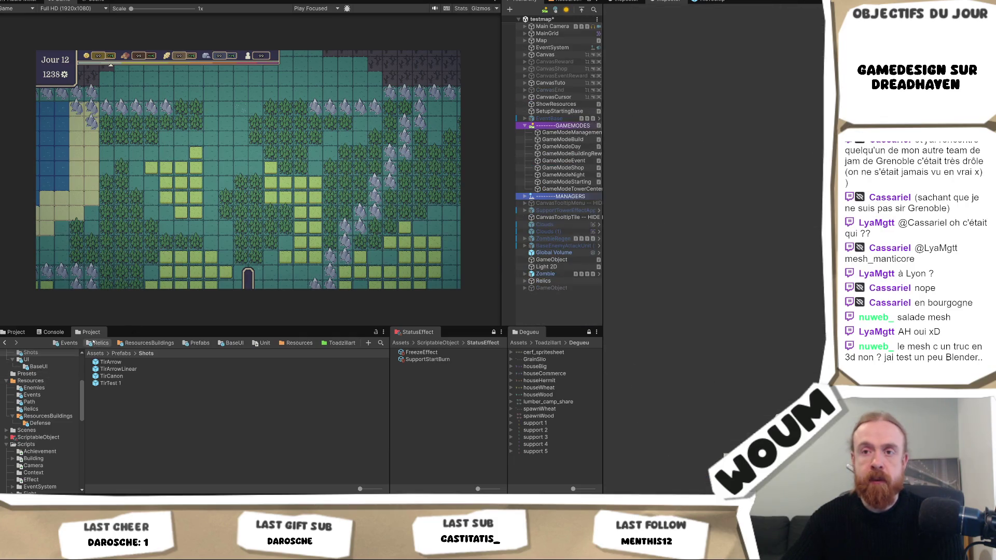
left_click(150, 343)
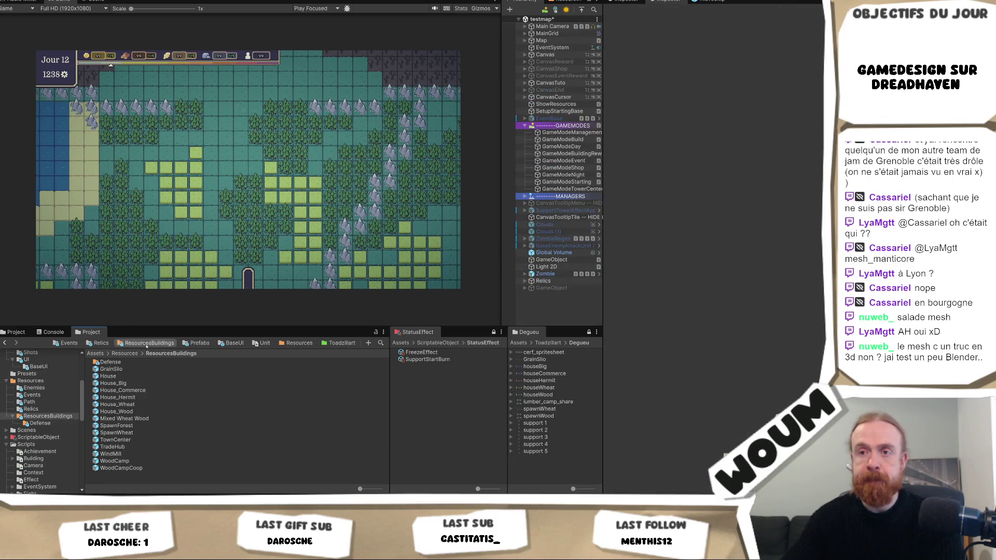
double_click(120, 361)
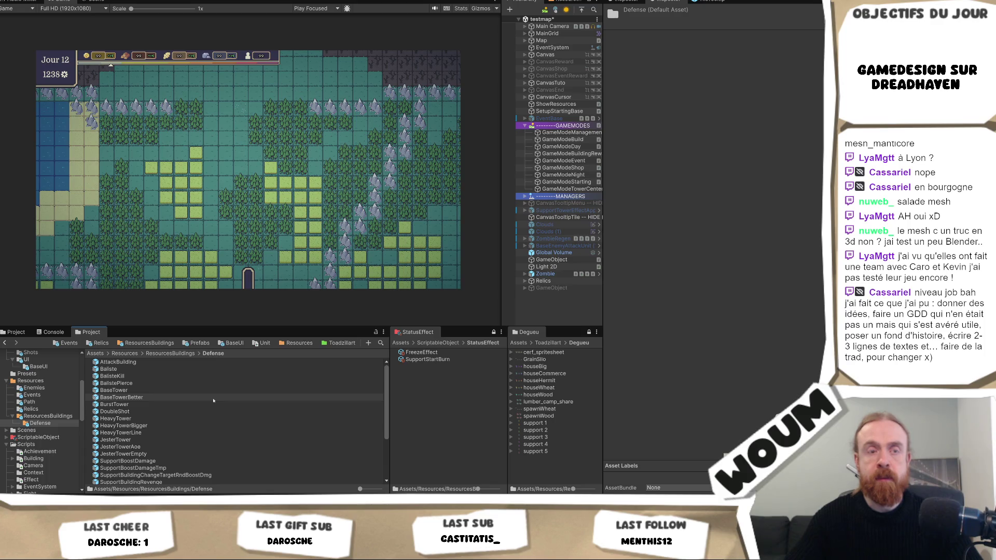
scroll(223, 397, "down", 5)
scroll(225, 394, "up", 5)
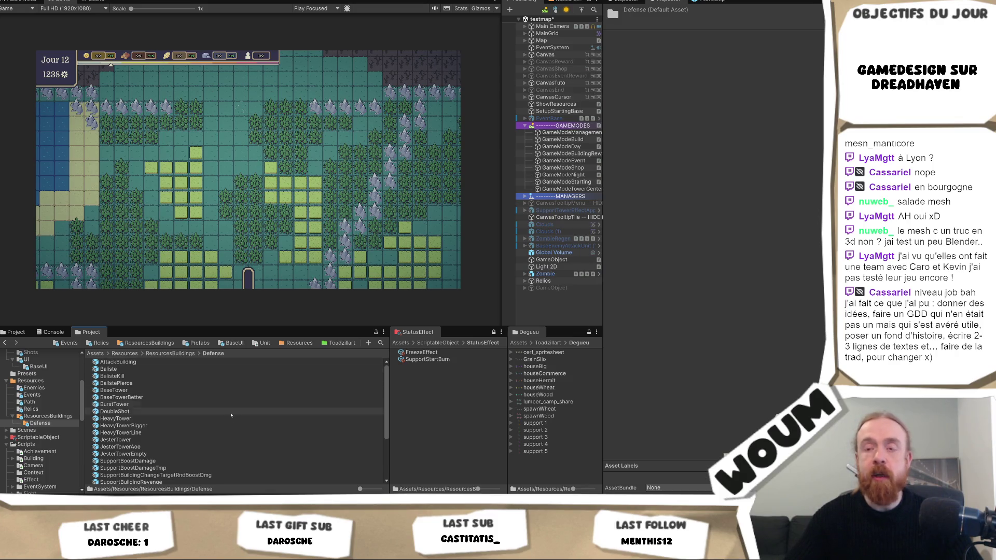
scroll(228, 405, "down", 5)
scroll(230, 429, "up", 5)
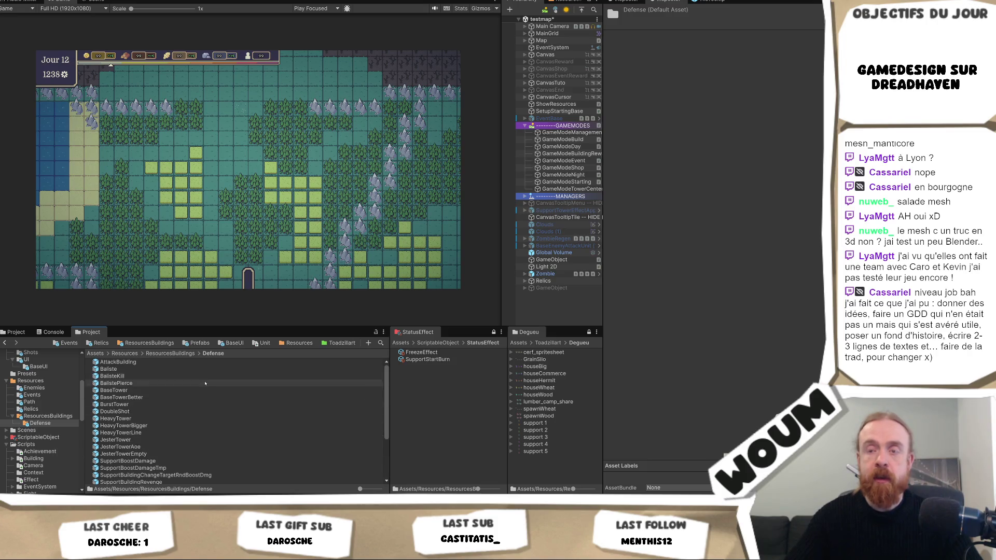
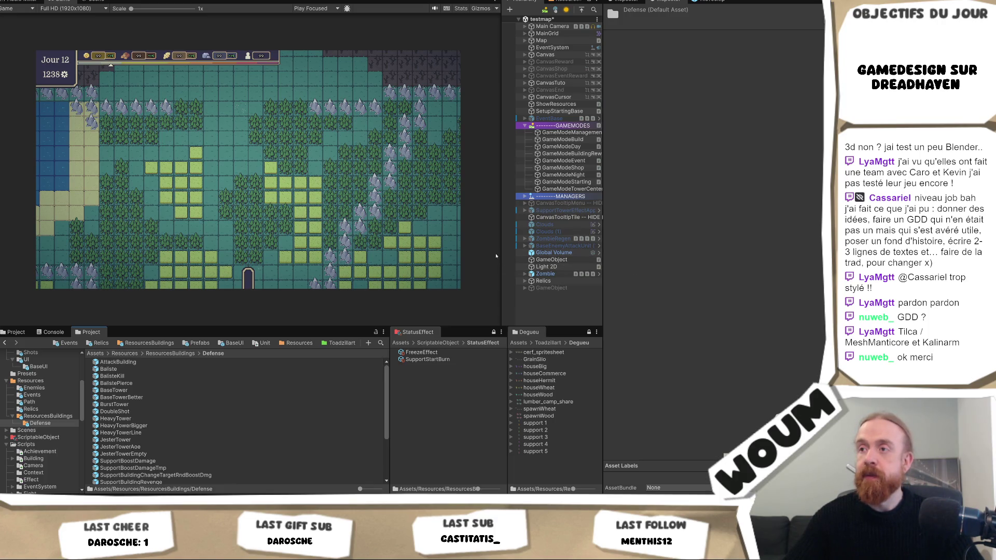
Drag the Game/Hierarchy splitter left so the Hierarchy panel is wider and the Game view narrower
mouse_move(502, 255)
left_mouse_down()
mouse_move(425, 262)
mouse_move(454, 265)
mouse_move(426, 273)
mouse_move(435, 273)
left_mouse_up()
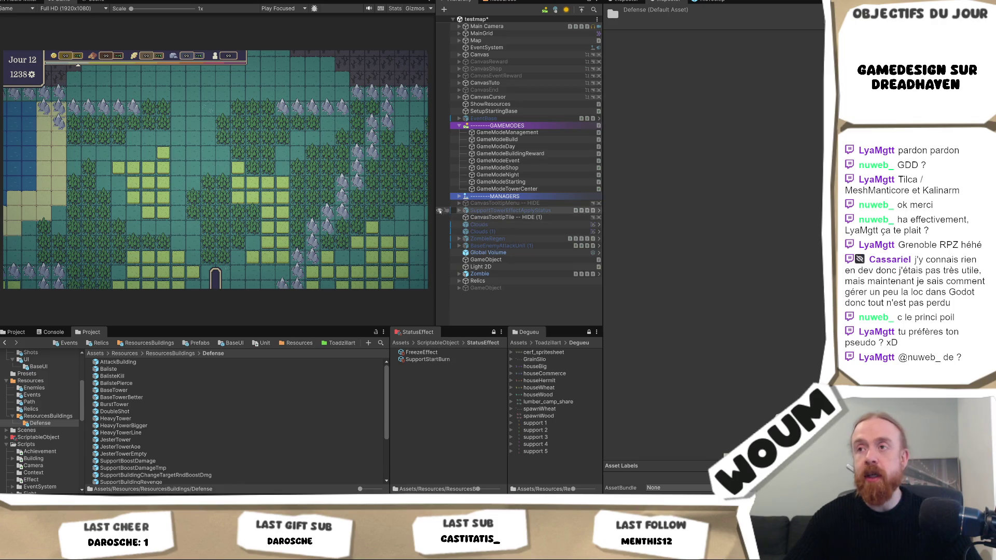
mouse_move(435, 171)
left_mouse_down()
mouse_move(455, 180)
mouse_move(433, 181)
mouse_move(449, 195)
mouse_move(449, 182)
mouse_move(437, 184)
mouse_move(447, 188)
mouse_move(439, 196)
left_mouse_up()
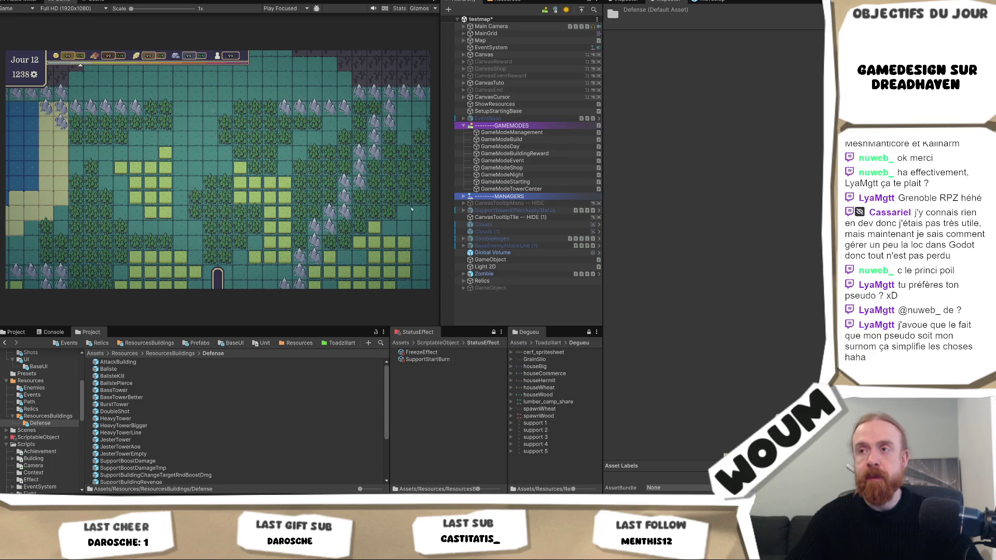
left_click_drag(439, 194, 446, 194)
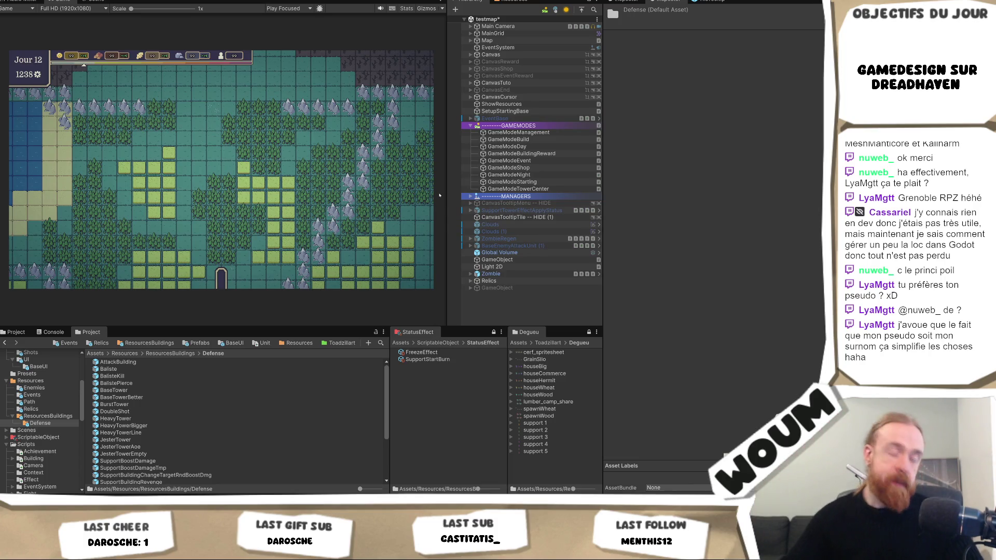
left_click(114, 404)
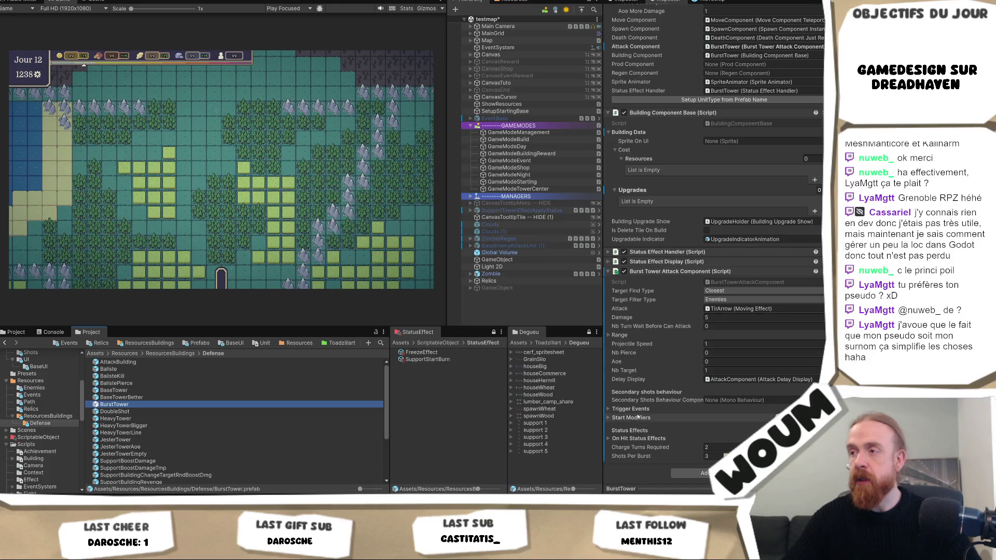
Expand Range in the Burst Tower Attack Component and set both X and Y to 7
left_click(616, 335)
left_click(718, 344)
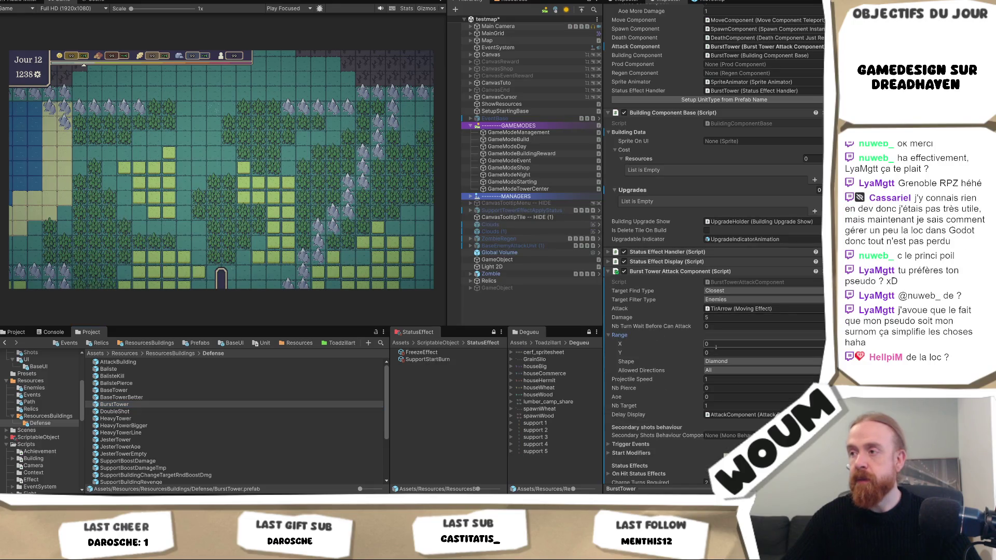
left_click(721, 353)
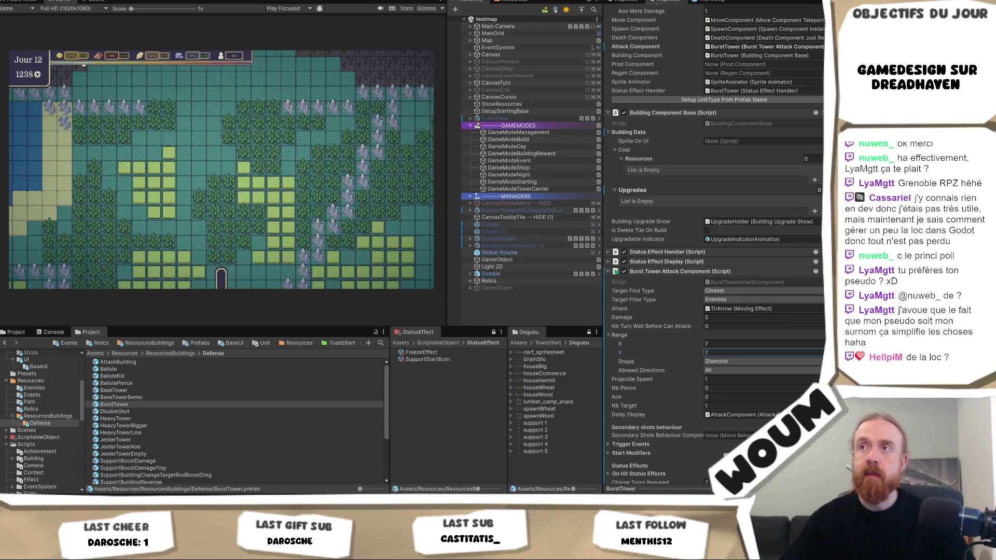
key("Return")
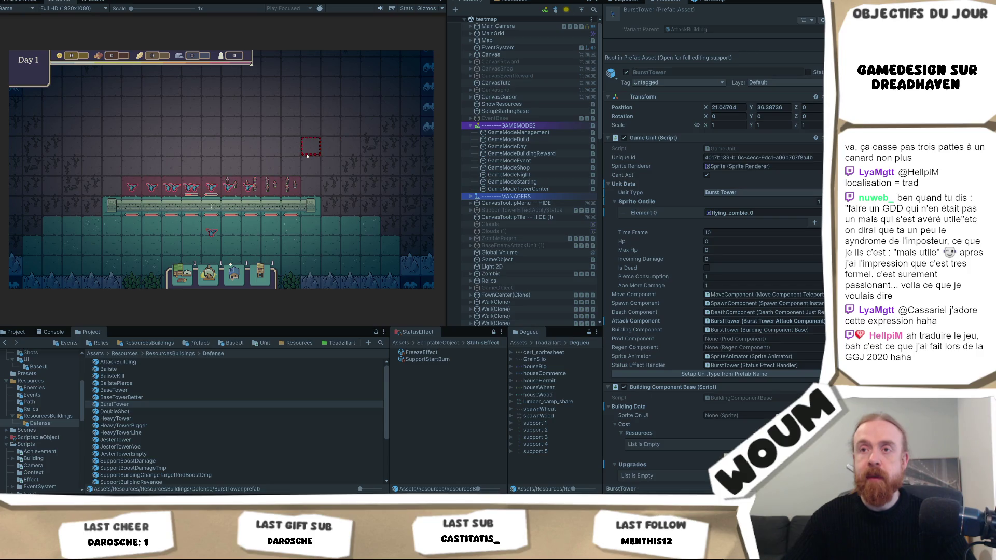
scroll(307, 156, "up", 3)
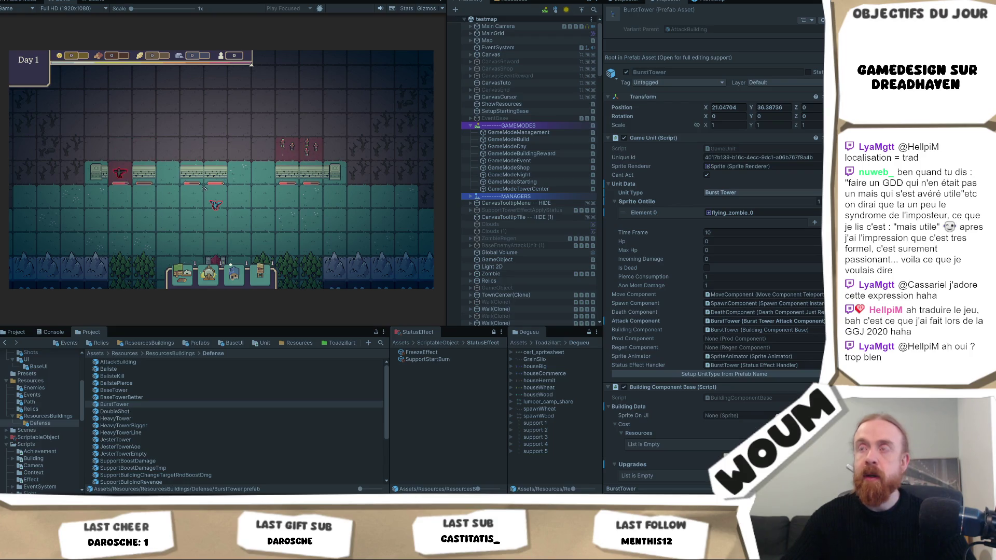
scroll(768, 339, "down", 3)
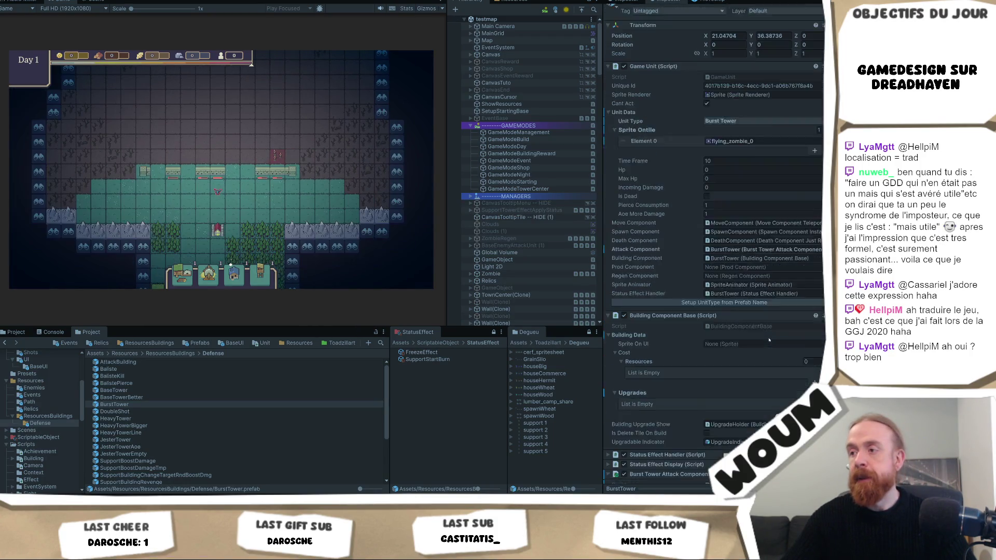
scroll(769, 340, "down", 1)
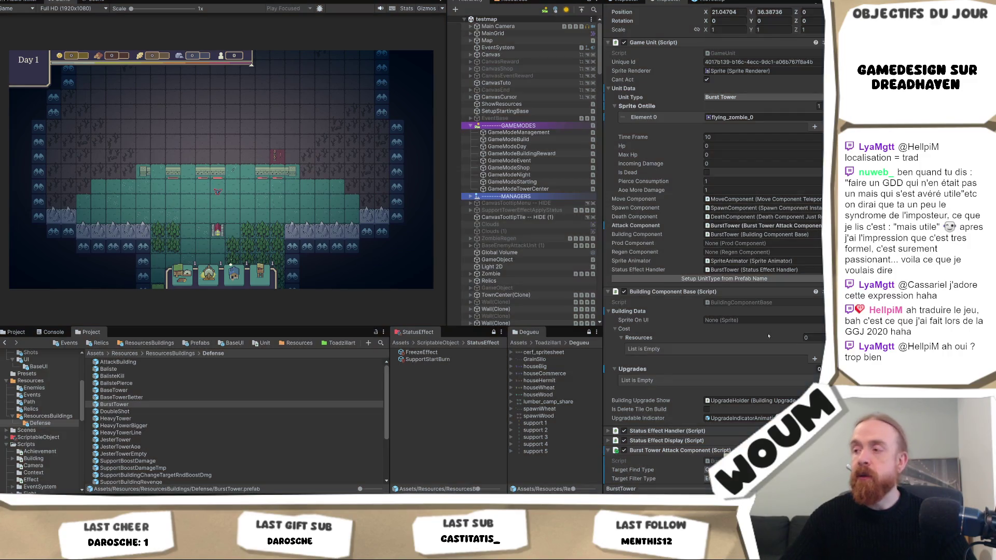
scroll(736, 416, "down", 2)
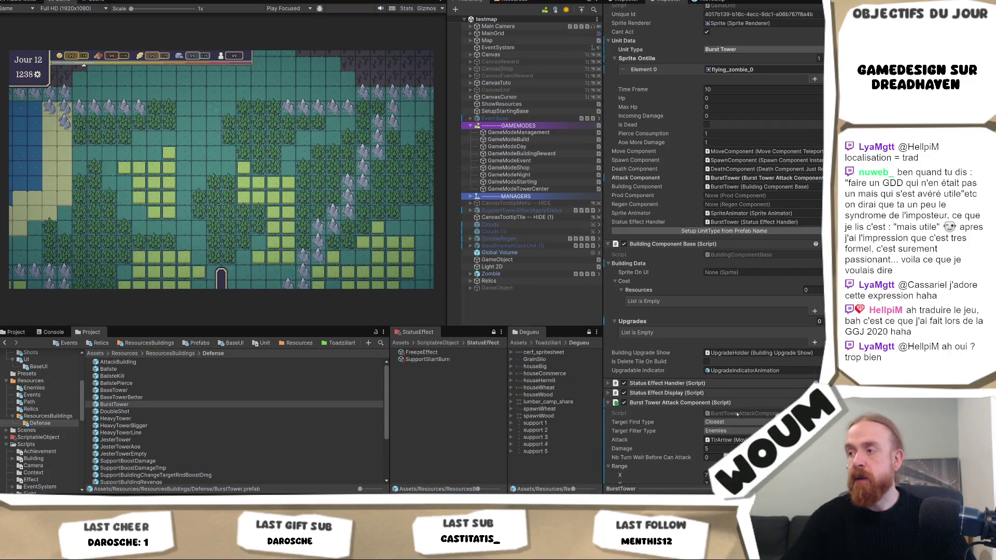
double_click(737, 413)
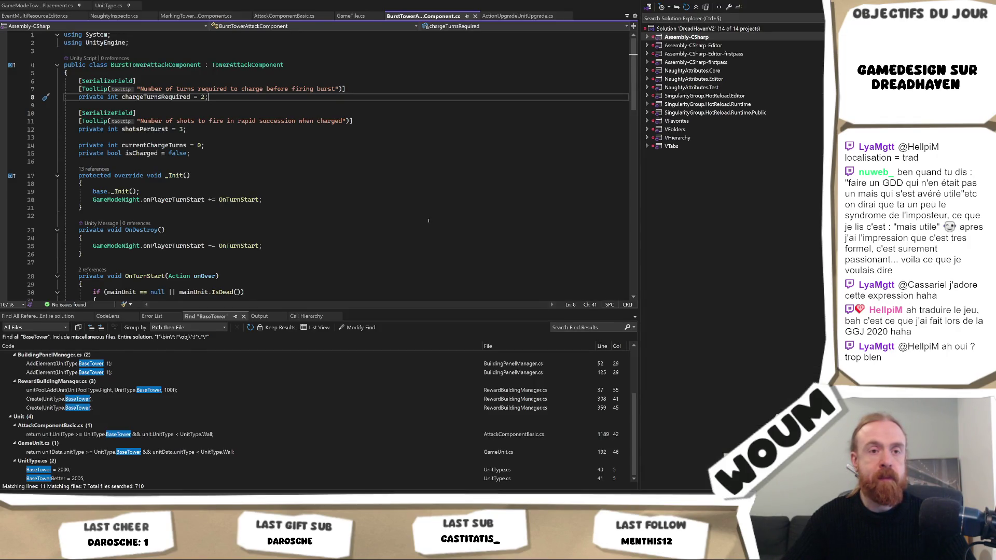
Scroll through BurstTowerAttackComponent.cs and put the caret on FireBurstShots' shots-per-burst check at line 59
scroll(428, 220, "down", 4)
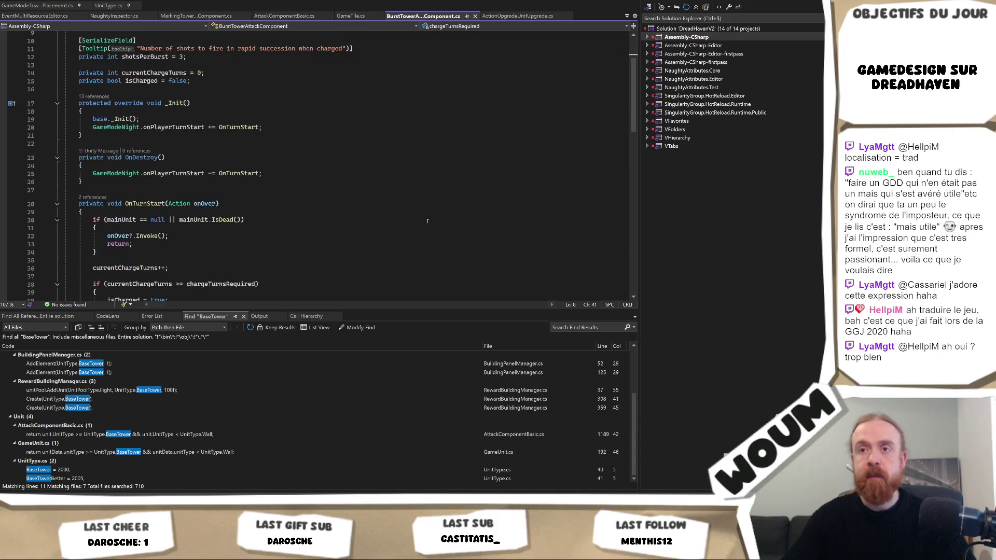
scroll(425, 214, "up", 4)
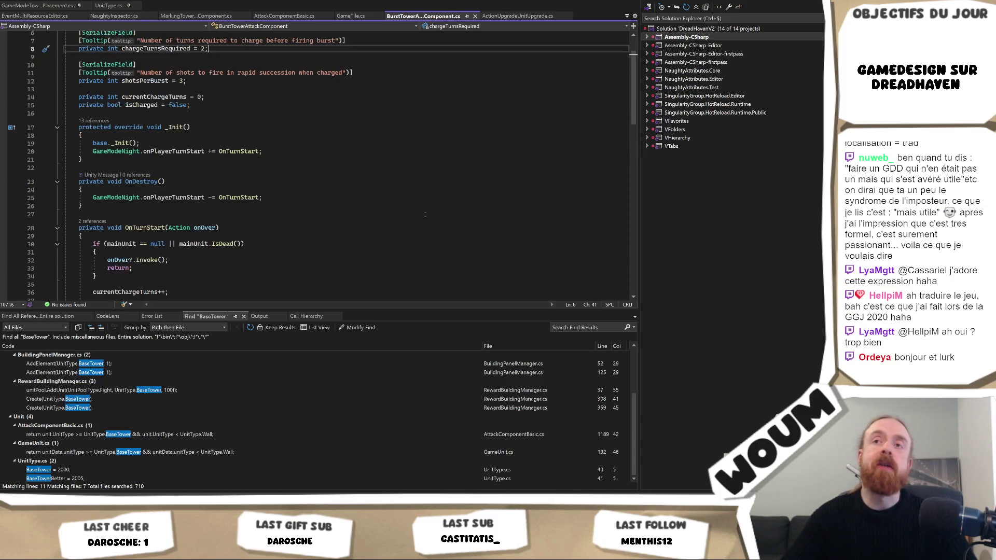
scroll(422, 219, "down", 15)
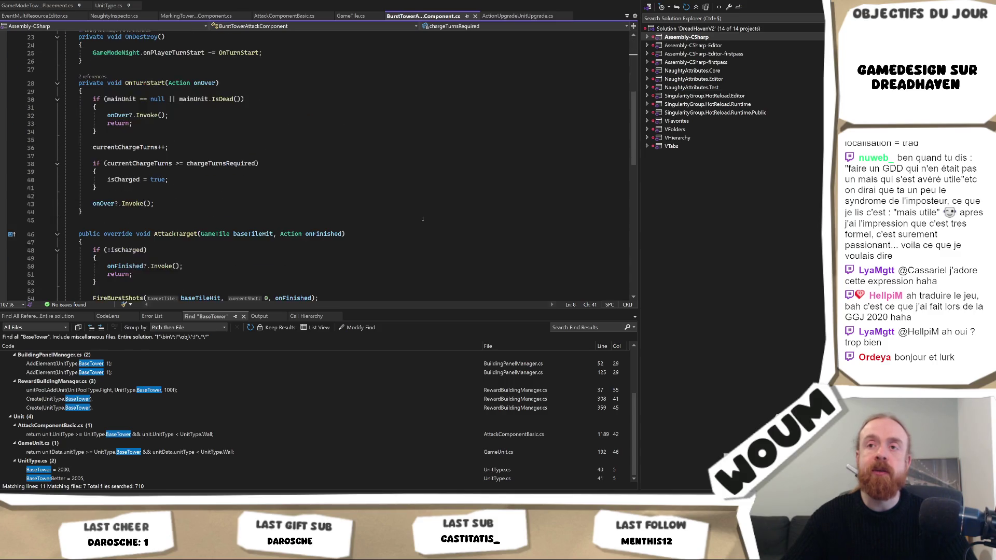
scroll(419, 223, "down", 3)
scroll(418, 223, "up", 4)
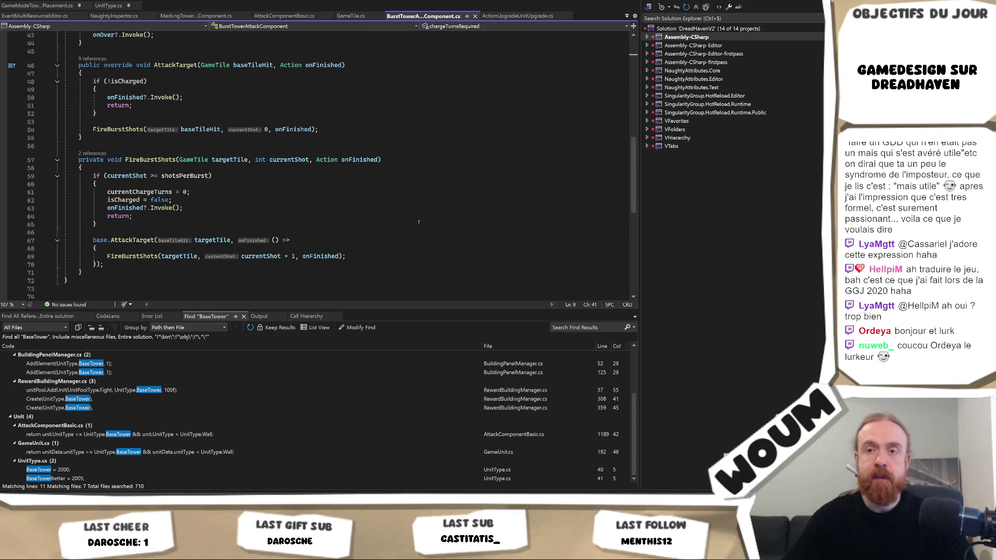
scroll(419, 222, "down", 1)
scroll(418, 221, "down", 1)
scroll(418, 222, "up", 3)
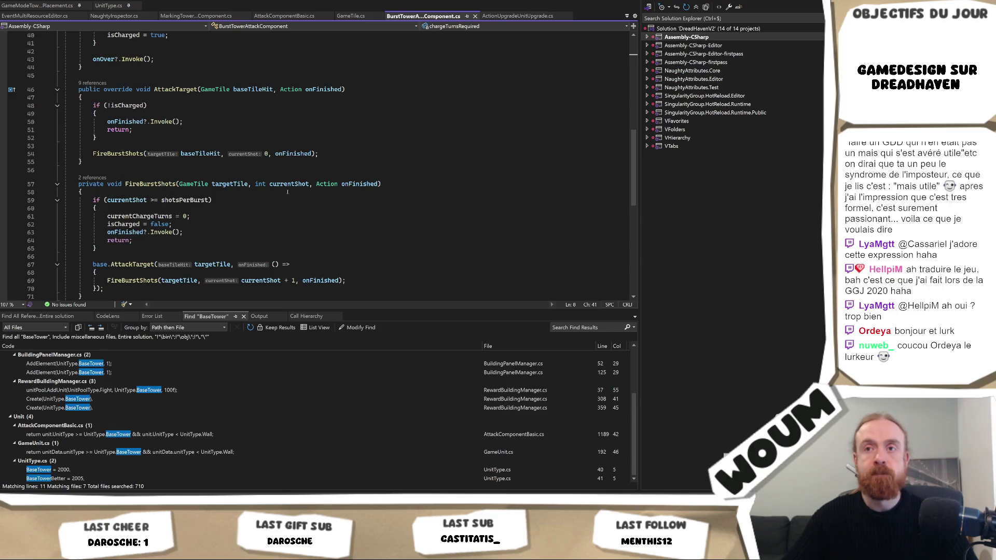
left_click(265, 201)
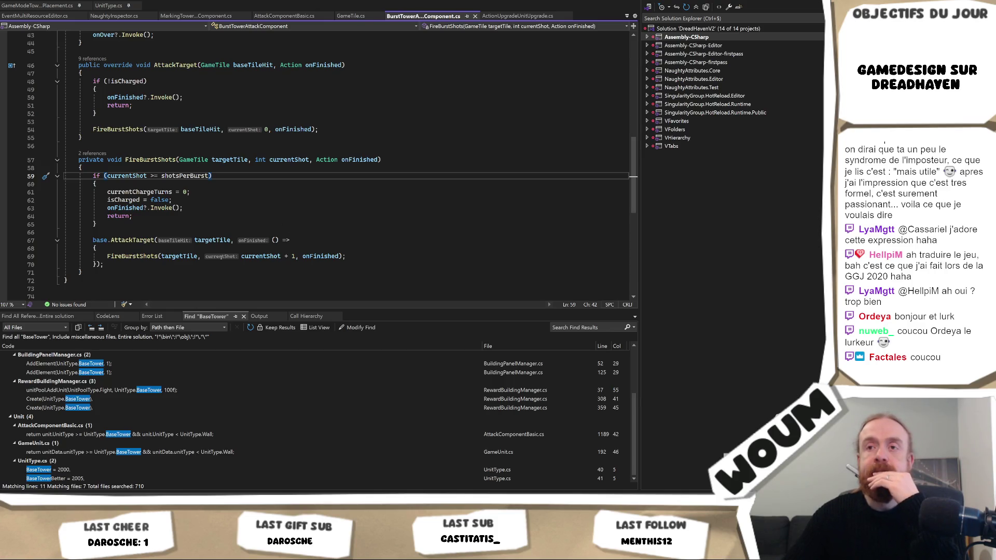
double_click(136, 256)
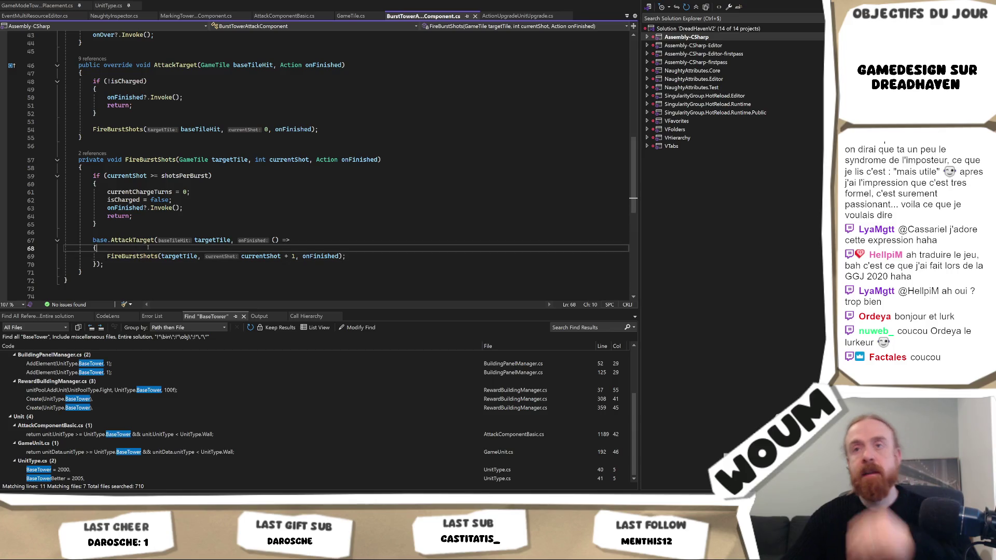
key("F12")
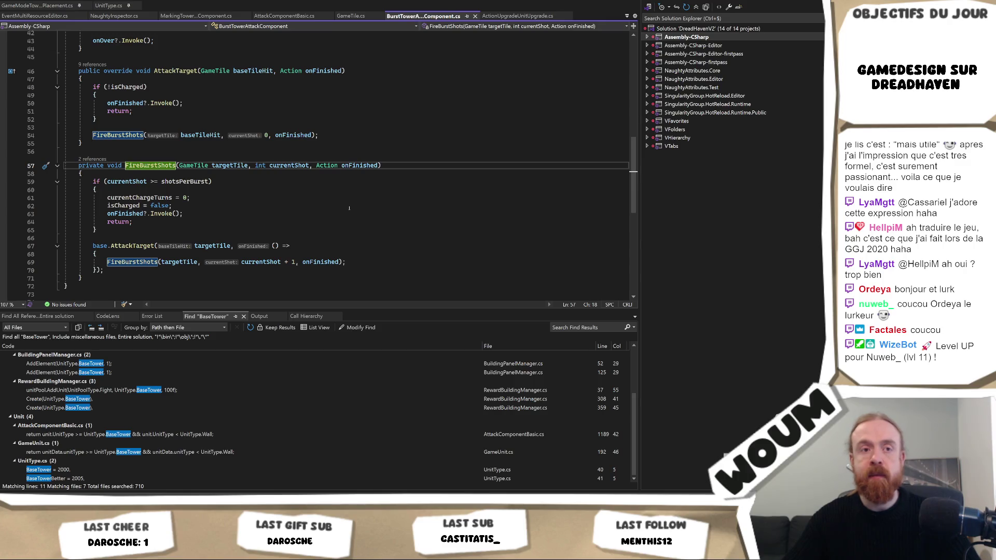
scroll(349, 208, "up", 1)
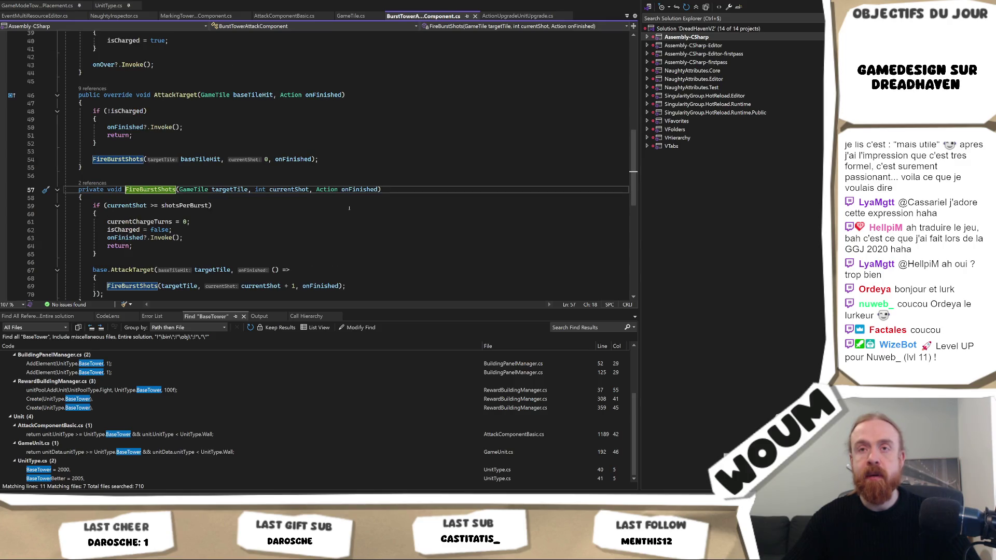
scroll(349, 208, "up", 6)
scroll(348, 208, "down", 2)
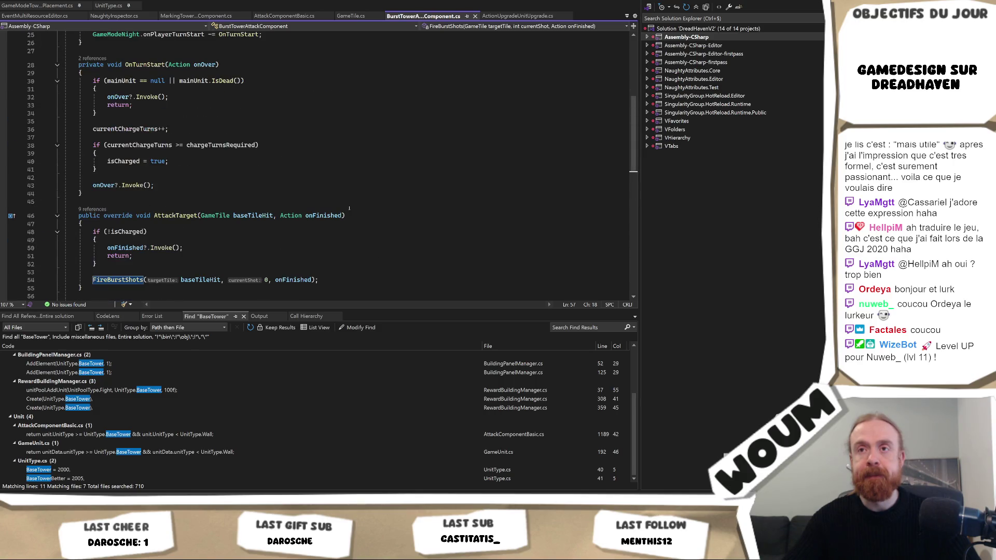
scroll(349, 208, "down", 1)
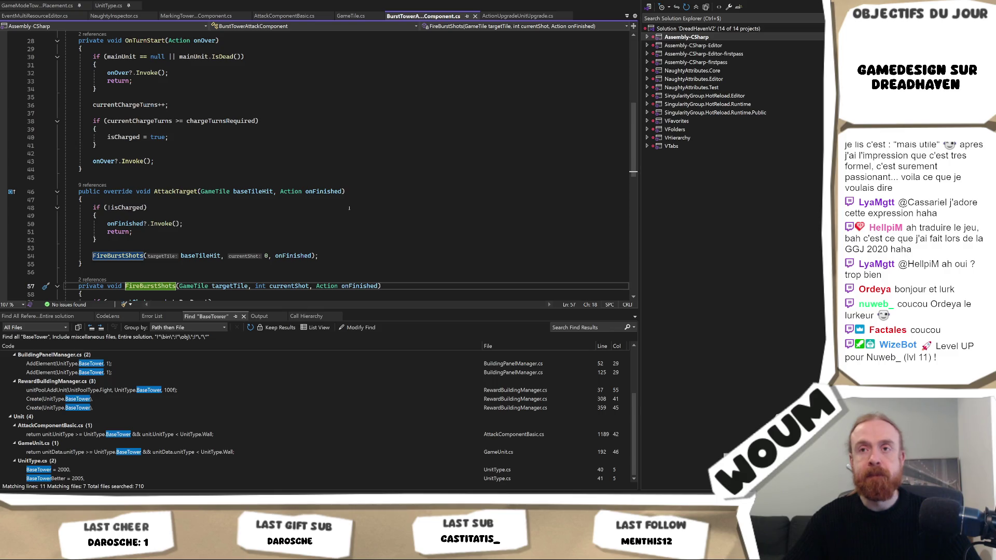
scroll(349, 208, "up", 5)
scroll(349, 208, "up", 4)
scroll(349, 208, "down", 6)
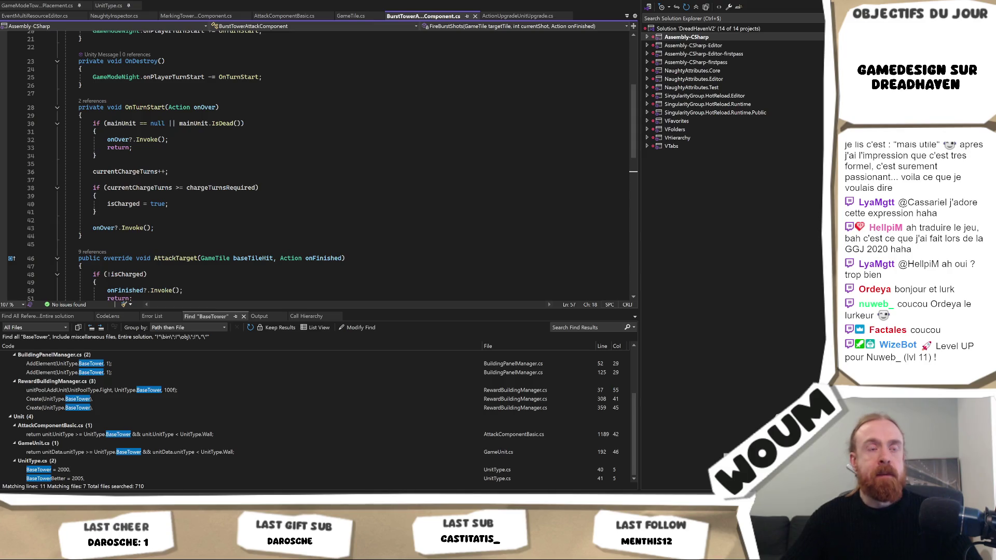
scroll(381, 233, "down", 7)
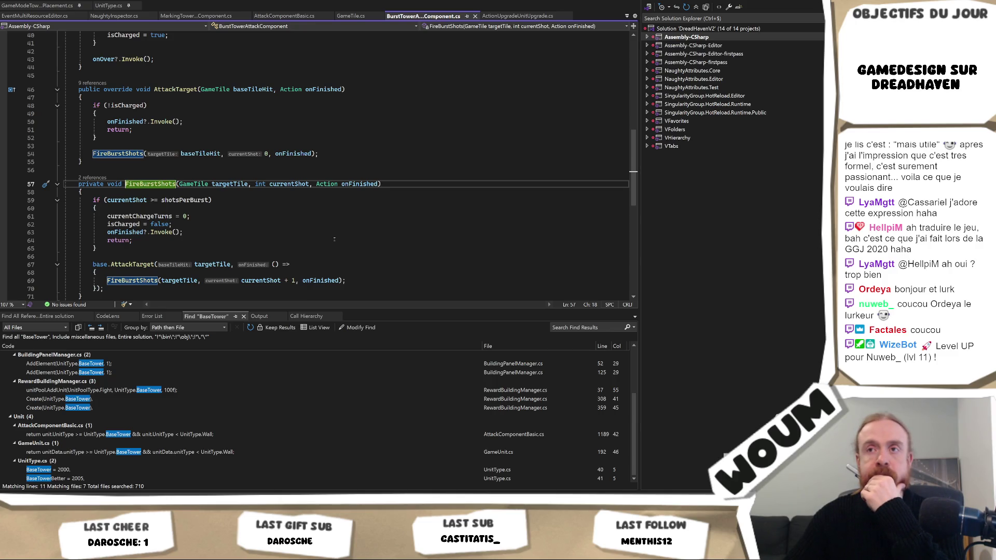
scroll(333, 239, "up", 2)
scroll(334, 239, "up", 6)
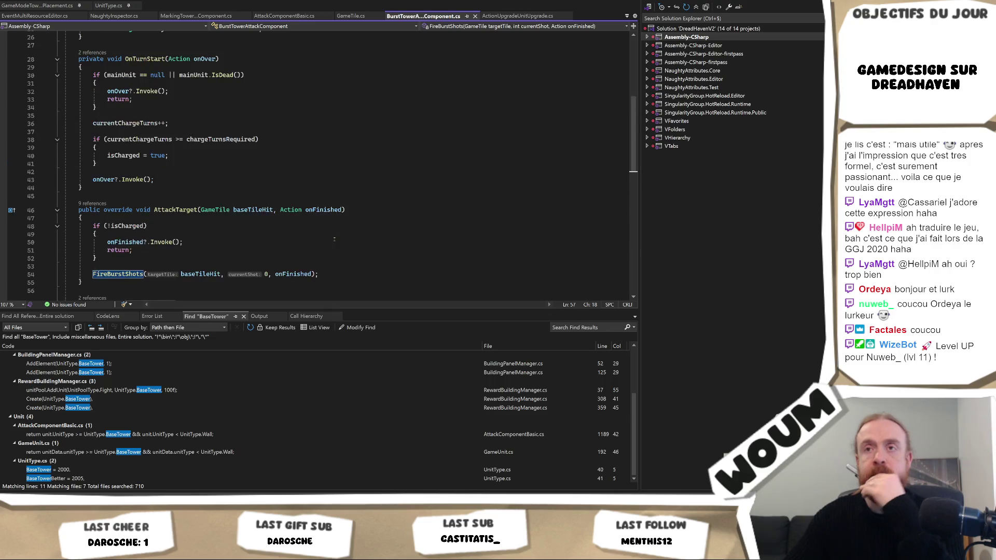
scroll(334, 239, "up", 4)
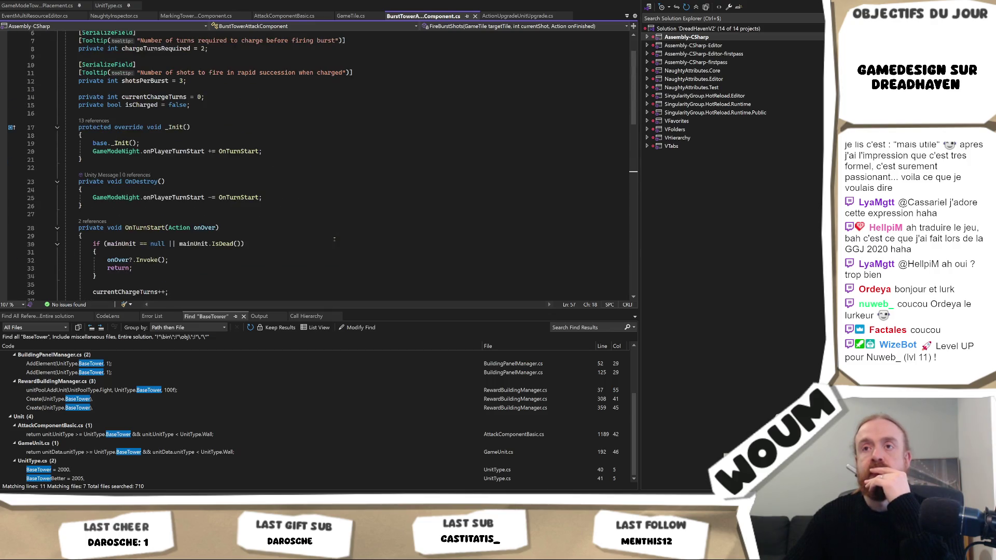
scroll(334, 239, "down", 3)
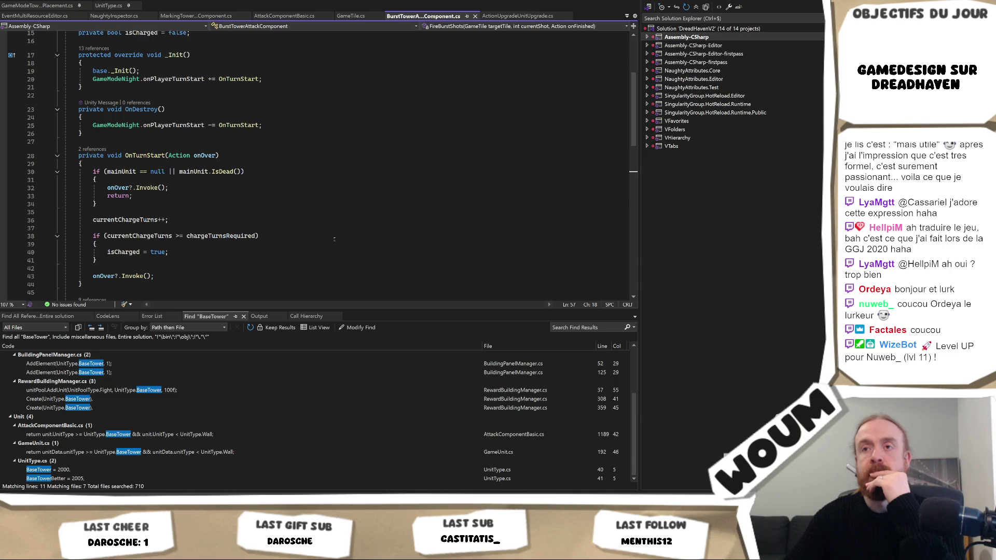
Highlight every OnTurnStart reference and scroll around the file to review them
left_click(148, 154)
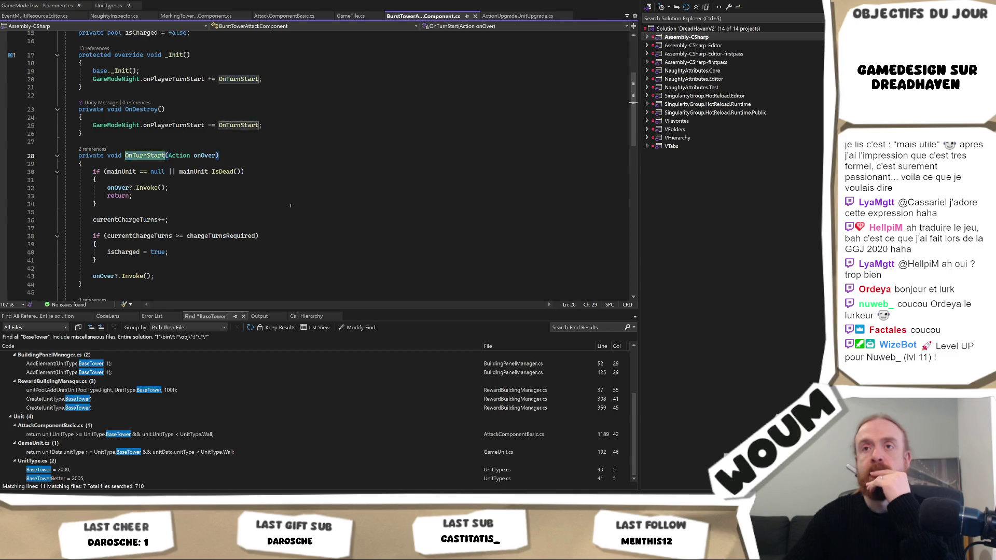
scroll(292, 206, "up", 2)
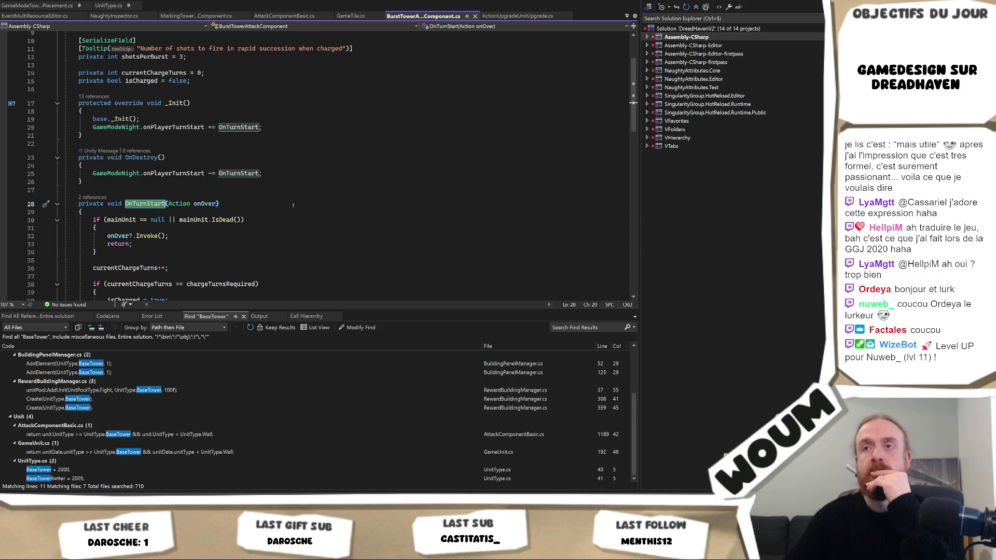
scroll(293, 206, "up", 3)
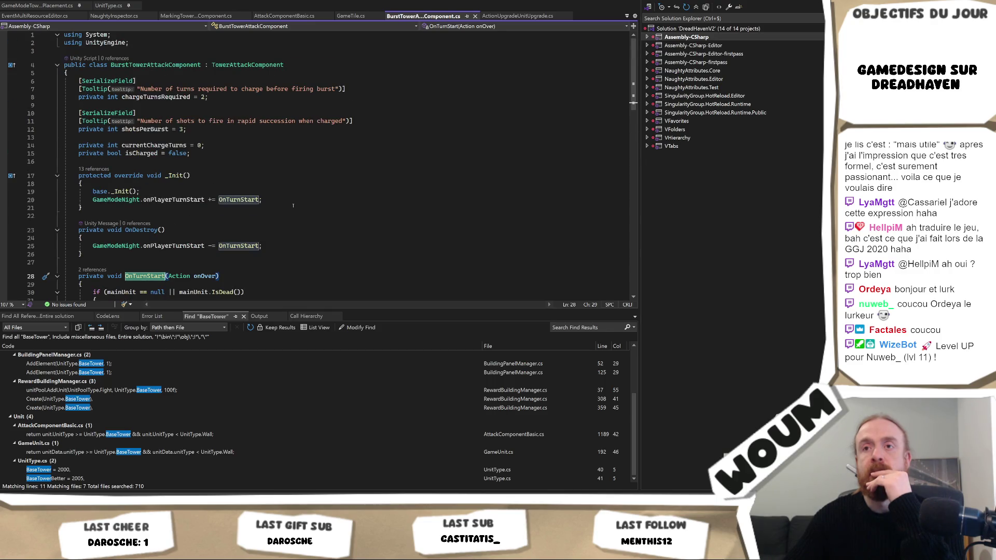
scroll(293, 206, "down", 6)
scroll(293, 205, "down", 5)
scroll(293, 204, "up", 9)
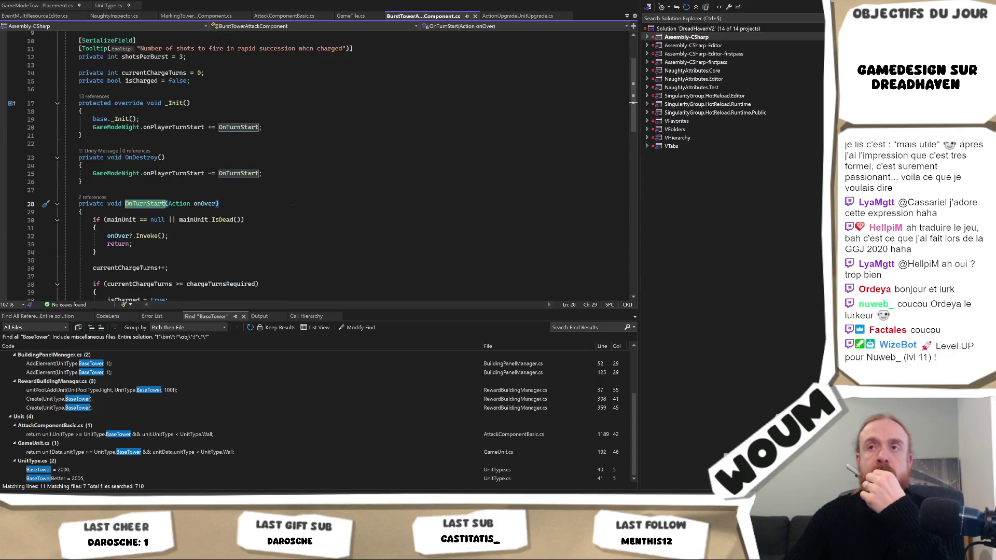
scroll(292, 204, "up", 1)
scroll(292, 206, "down", 5)
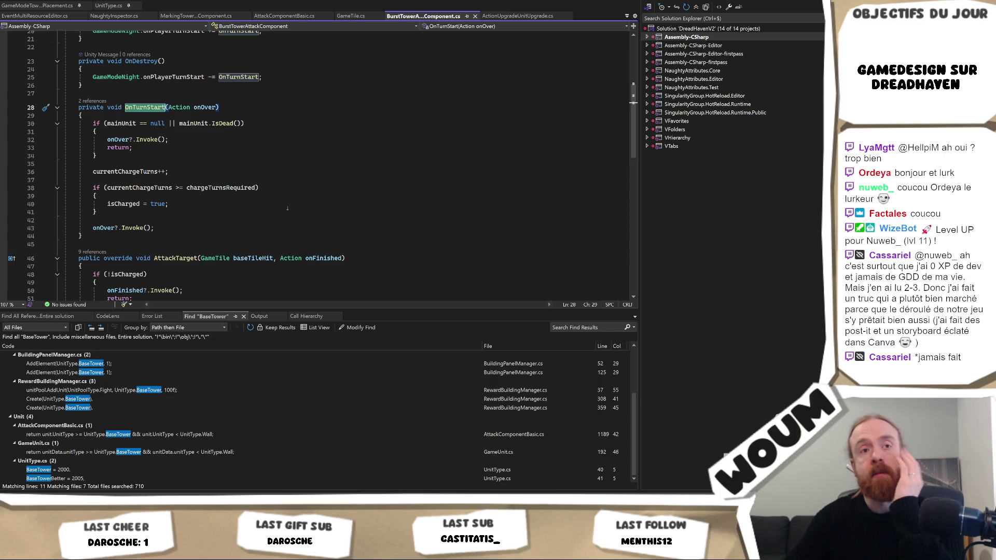
Scroll back to the class header and jump to the TowerAttackComponent parent class definition
scroll(287, 210, "down", 4)
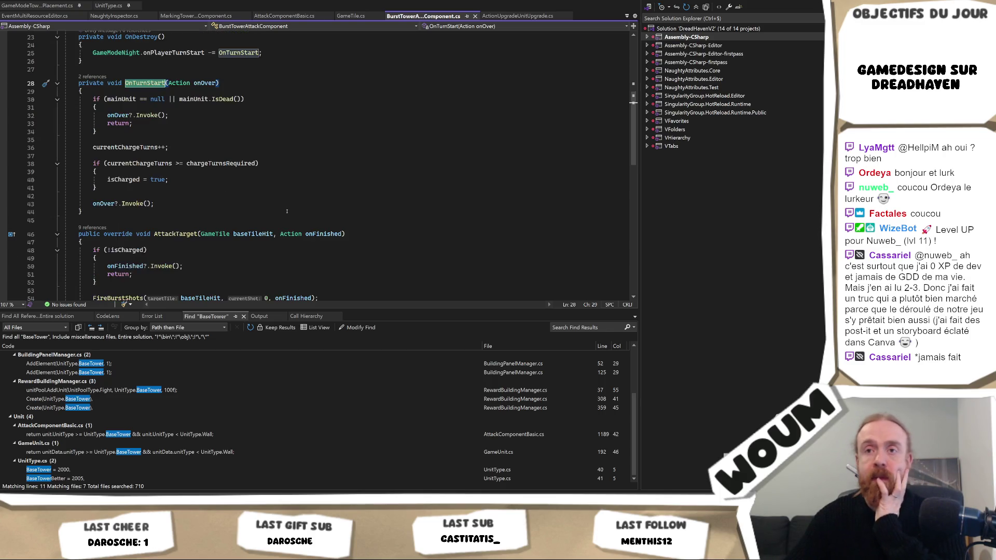
scroll(287, 211, "down", 3)
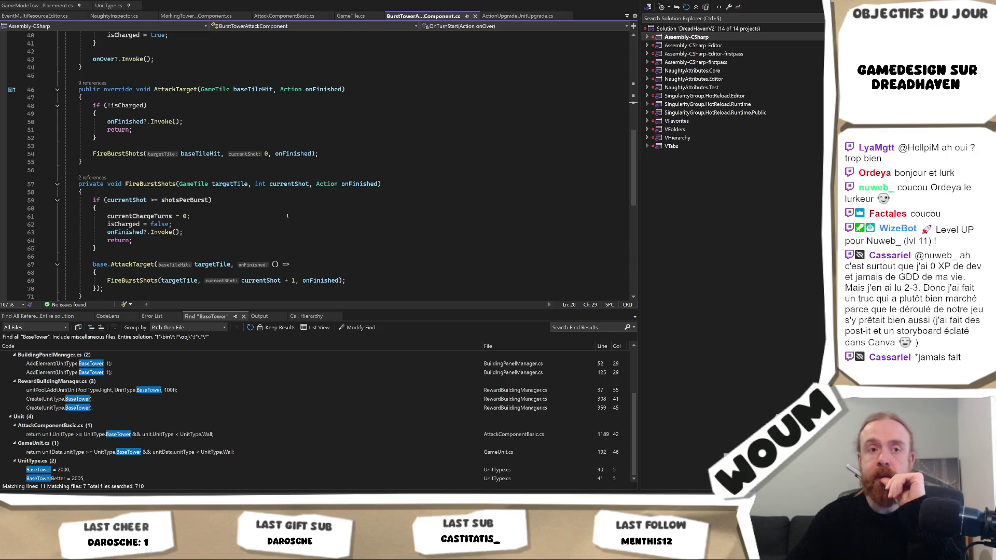
scroll(287, 216, "up", 6)
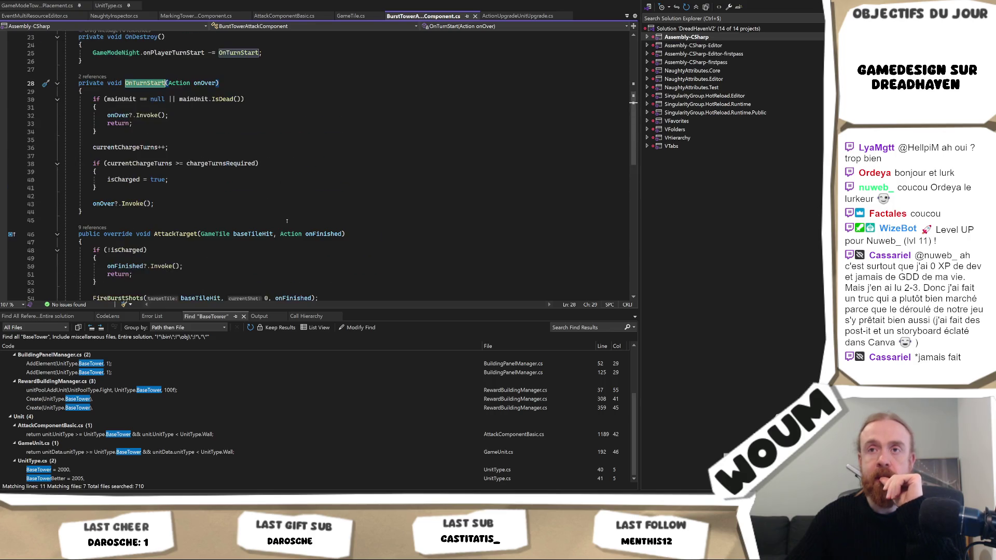
scroll(286, 222, "up", 2)
scroll(287, 221, "up", 2)
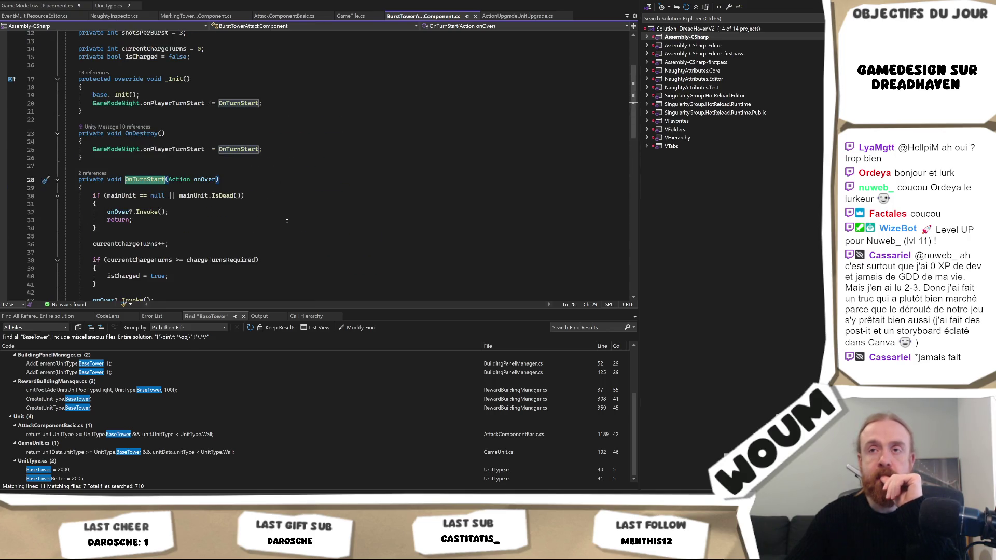
scroll(286, 221, "up", 2)
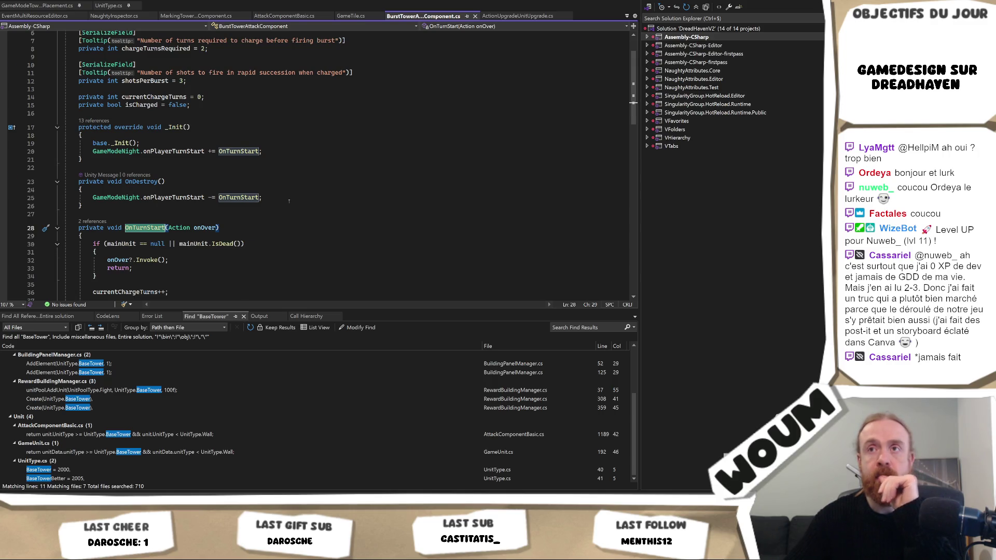
scroll(289, 201, "up", 2)
left_click(249, 67, "ctrl")
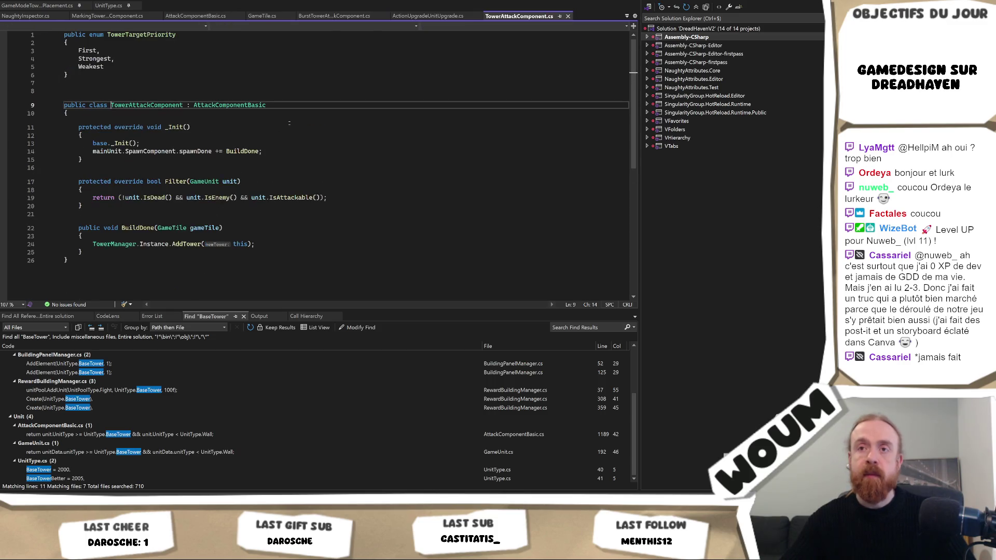
Look at the AttackComponentBasic definition, then return to BurstTowerAttackComponent.cs at the base _Init call
left_click(240, 106, "ctrl")
scroll(281, 169, "down", 5)
scroll(281, 167, "down", 11)
key("ctrl+Tab")
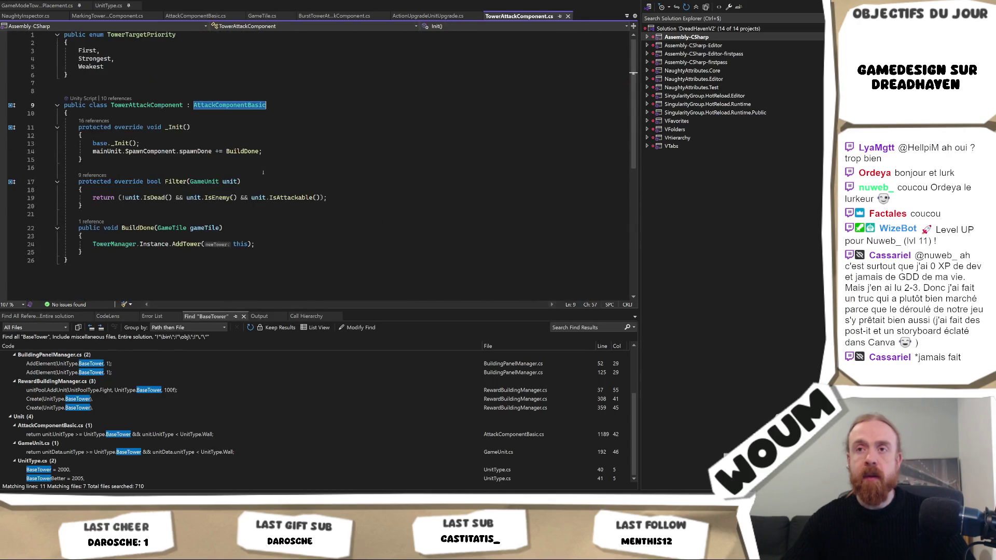
key("ctrl+Tab")
key("ctrl+Tab")
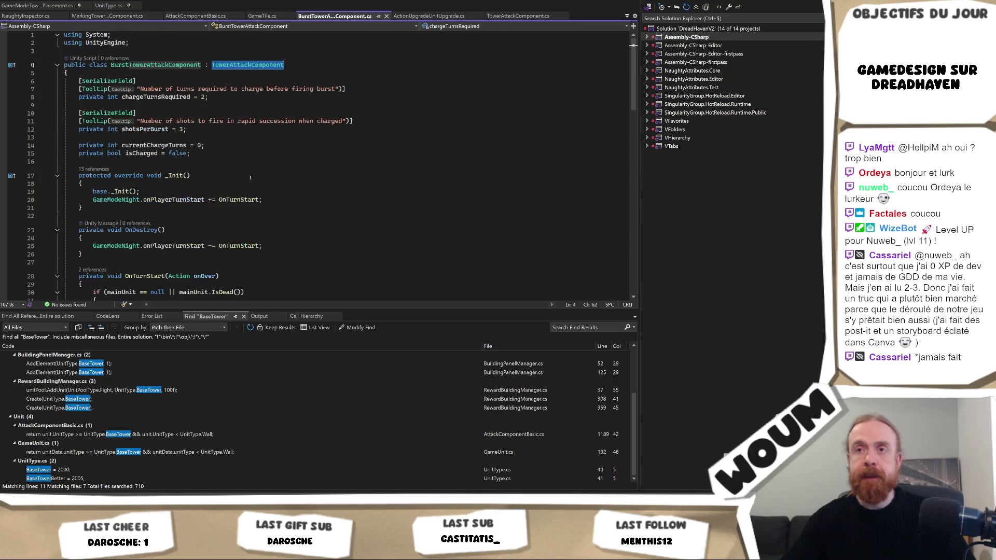
left_click(271, 192)
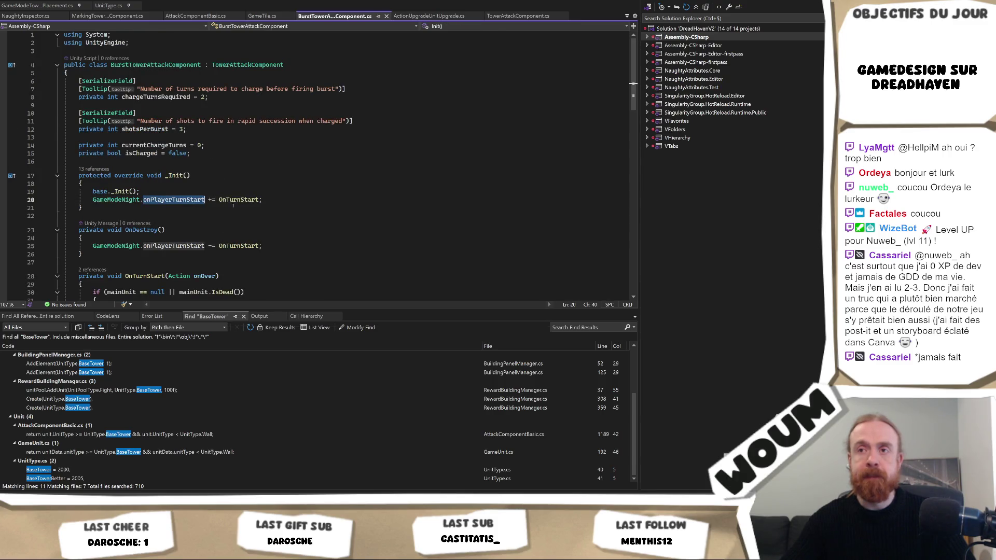
scroll(270, 197, "down", 3)
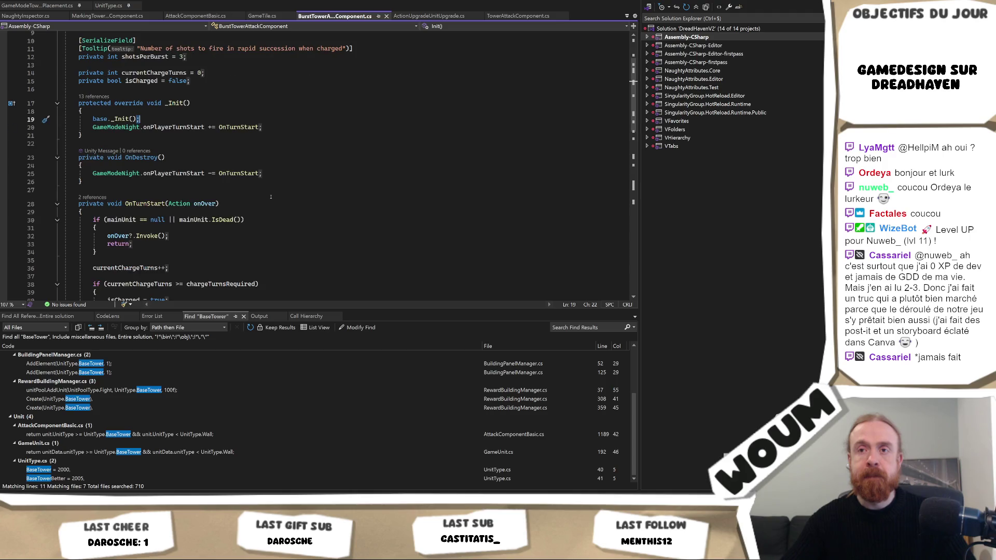
scroll(270, 197, "down", 2)
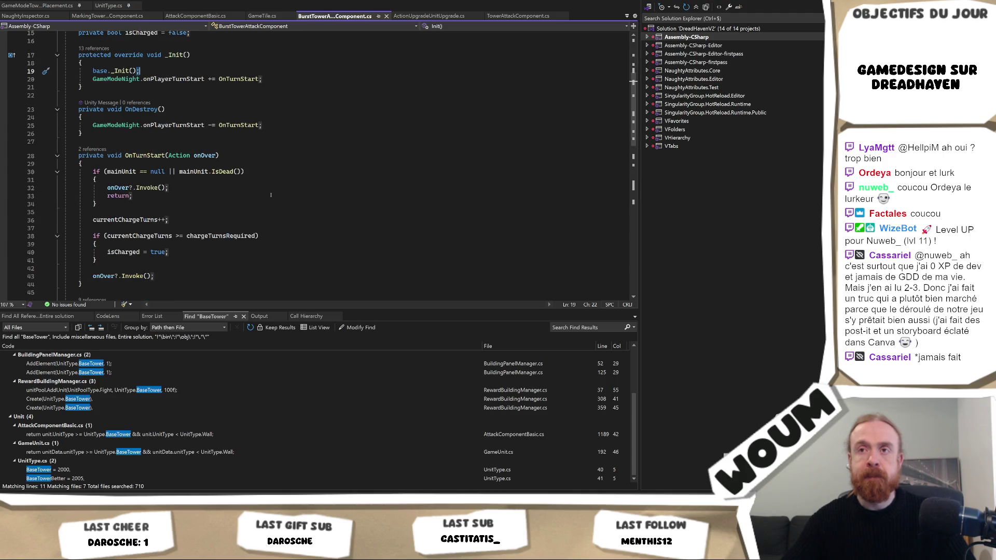
scroll(268, 197, "down", 2)
Highlight every use of isCharged, then jump to the base AttackTarget definition
double_click(123, 204)
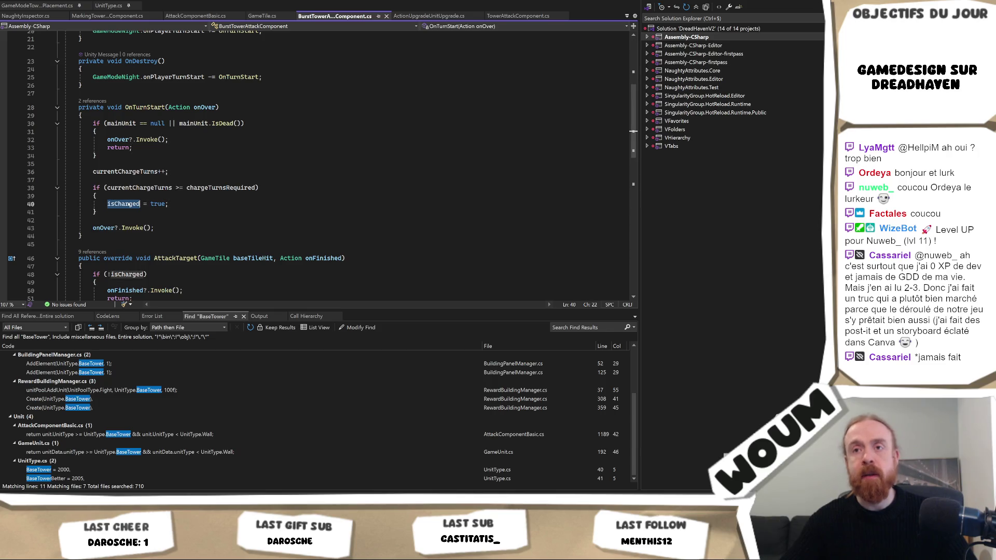
scroll(277, 219, "down", 2)
scroll(270, 207, "down", 2)
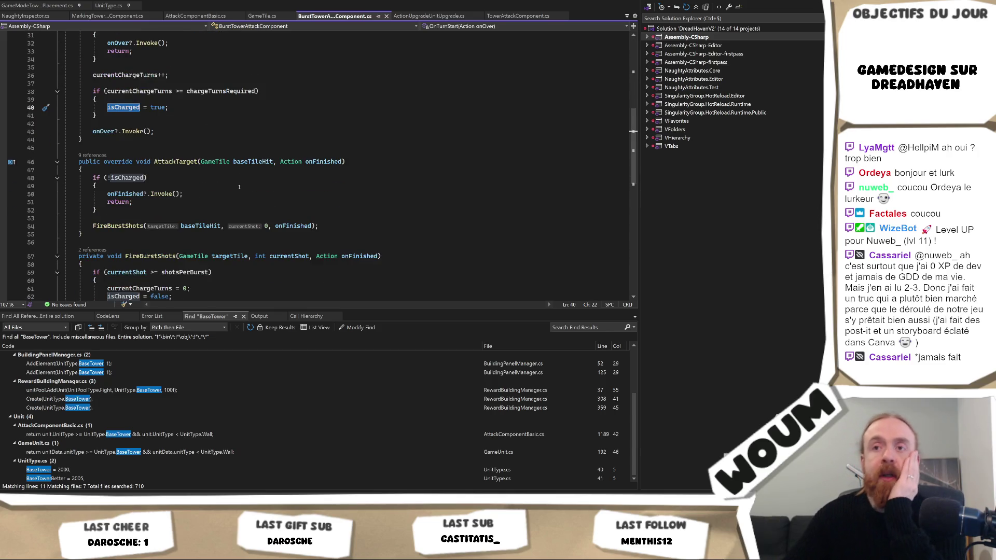
scroll(256, 195, "down", 2)
scroll(258, 197, "down", 2)
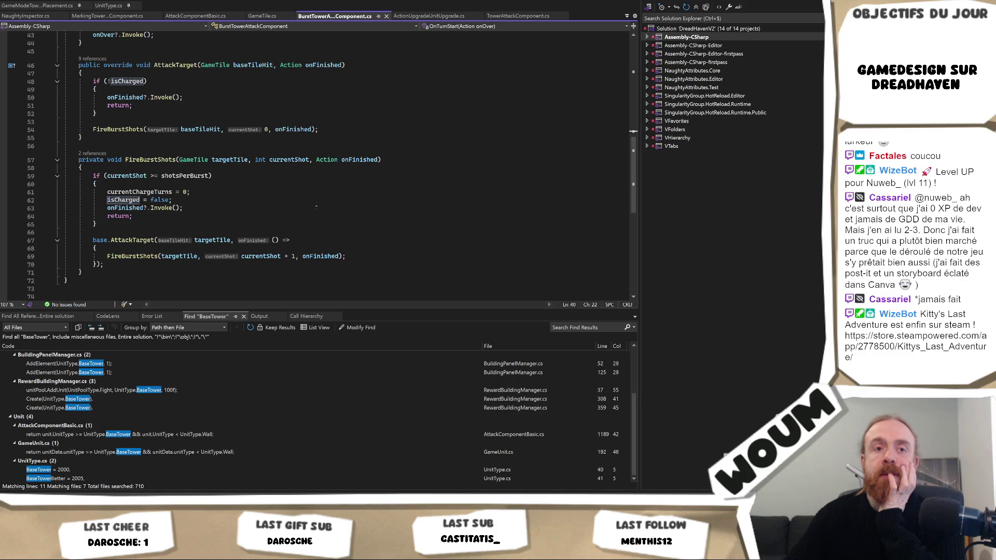
scroll(315, 209, "up", 2)
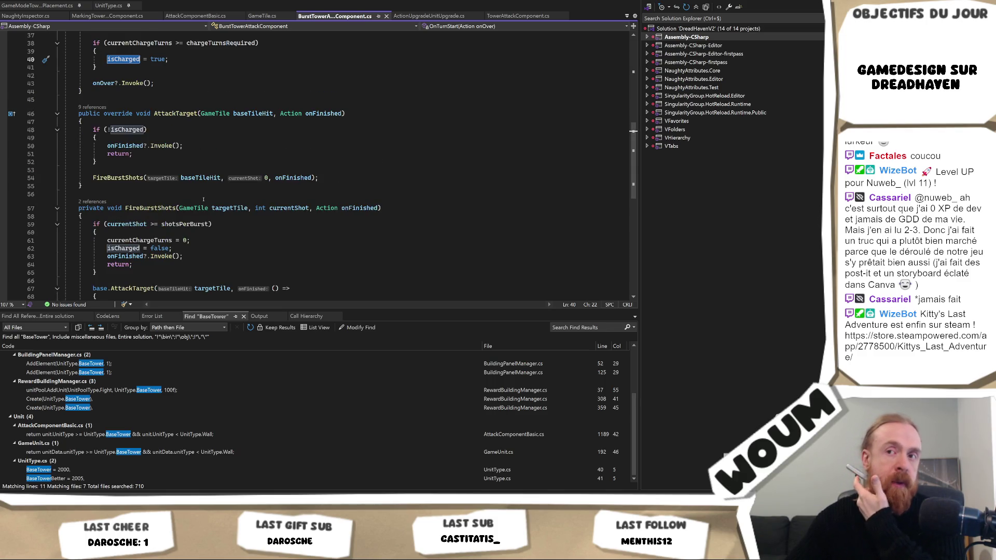
scroll(204, 199, "down", 2)
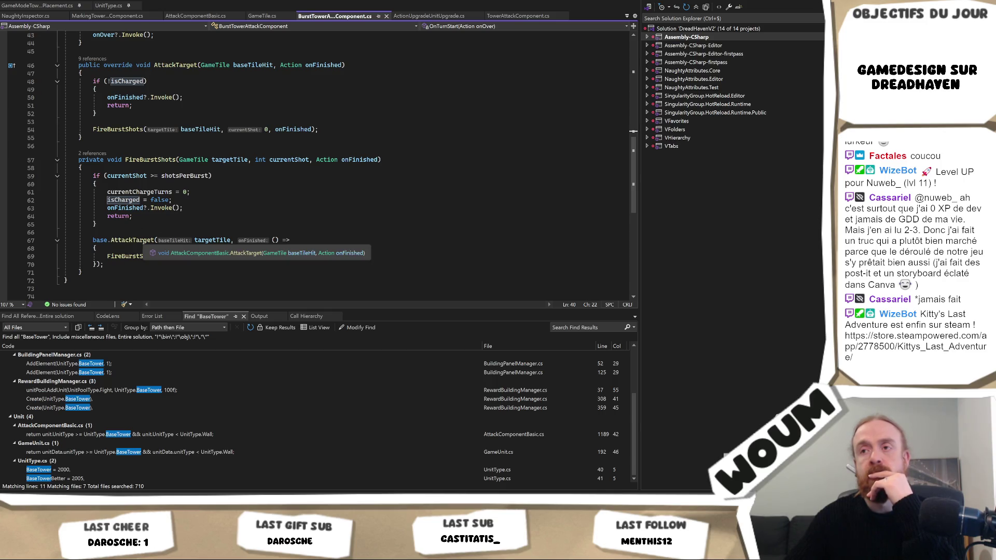
left_click(141, 224)
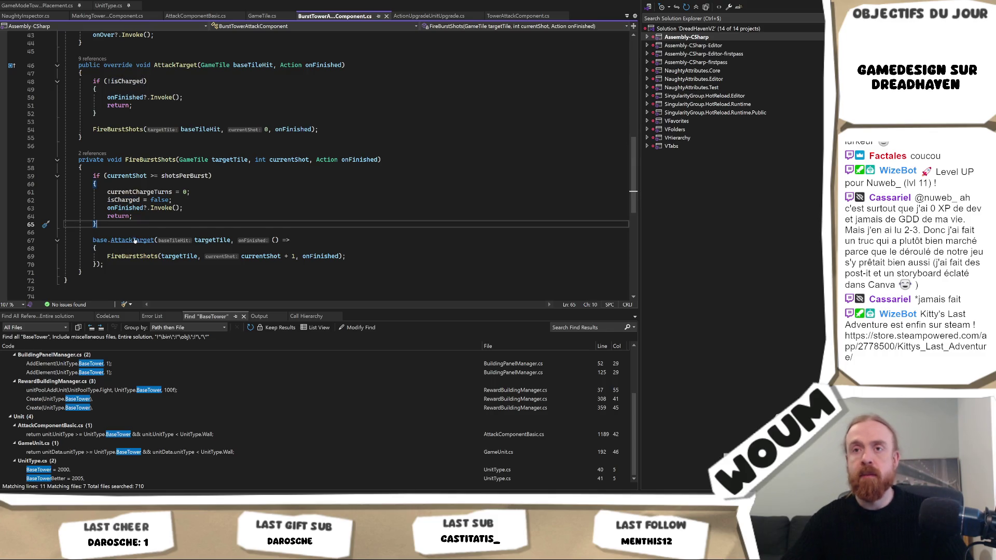
left_click(141, 239, "ctrl")
scroll(308, 209, "down", 1)
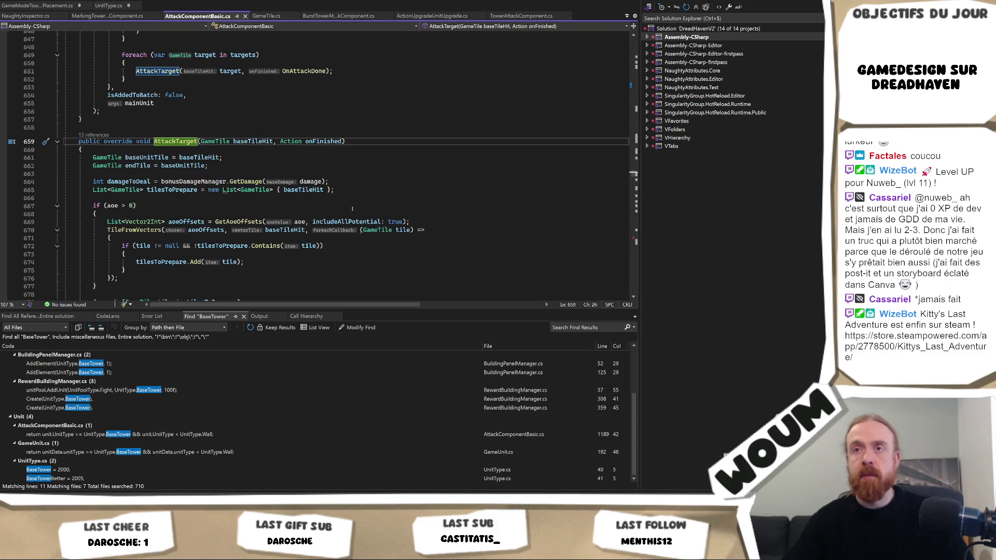
scroll(351, 211, "down", 1)
scroll(350, 211, "down", 3)
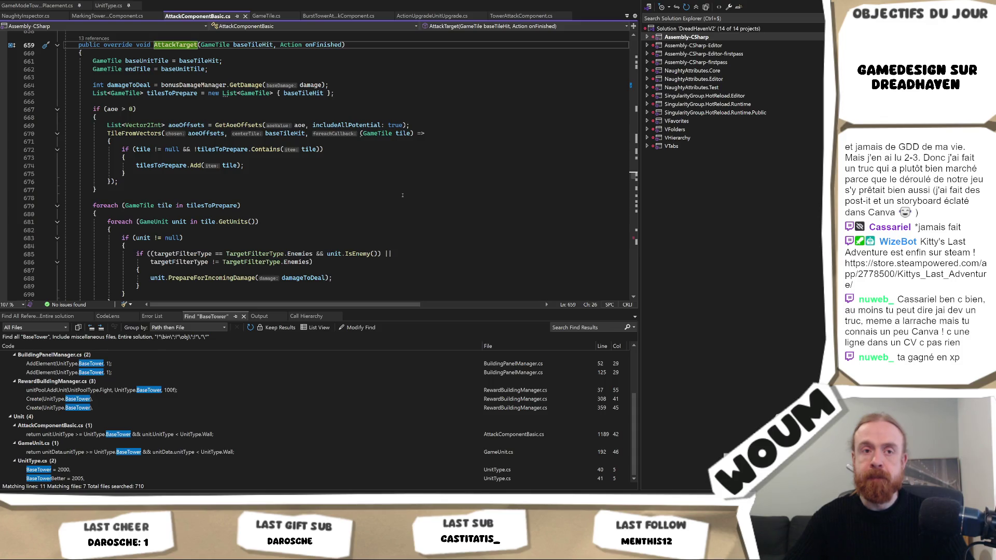
scroll(402, 195, "down", 5)
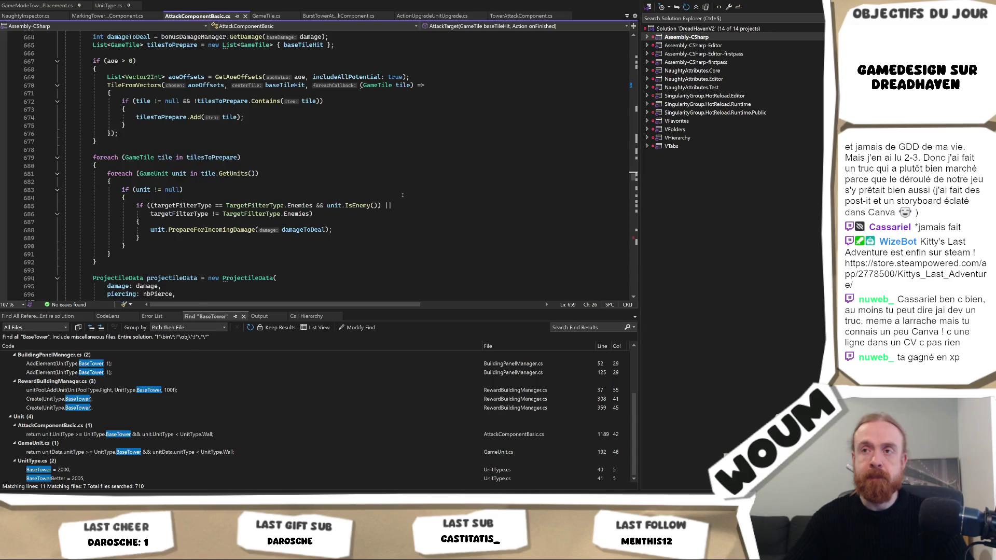
scroll(401, 195, "down", 2)
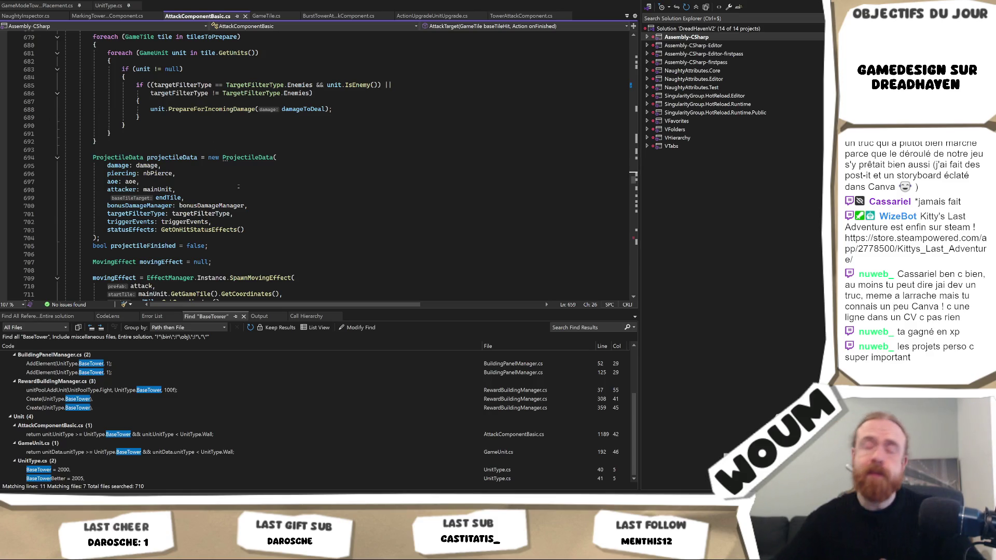
scroll(288, 207, "up", 13)
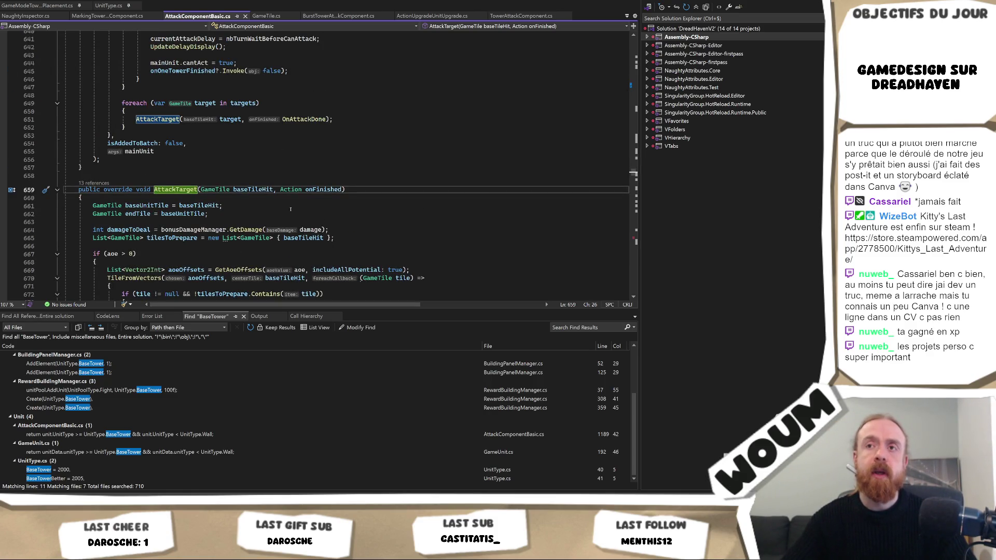
scroll(290, 209, "down", 5)
scroll(289, 207, "down", 8)
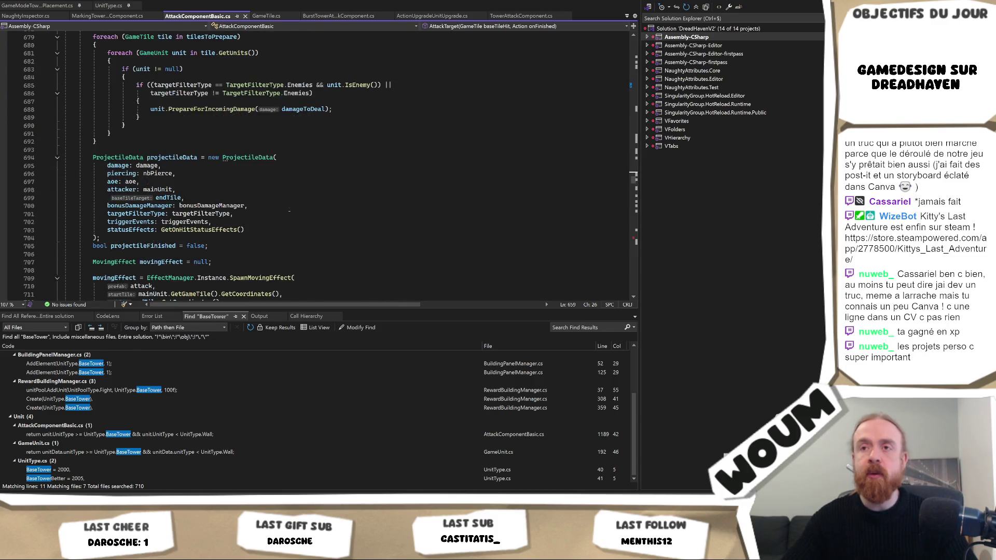
scroll(289, 211, "down", 3)
scroll(291, 206, "down", 2)
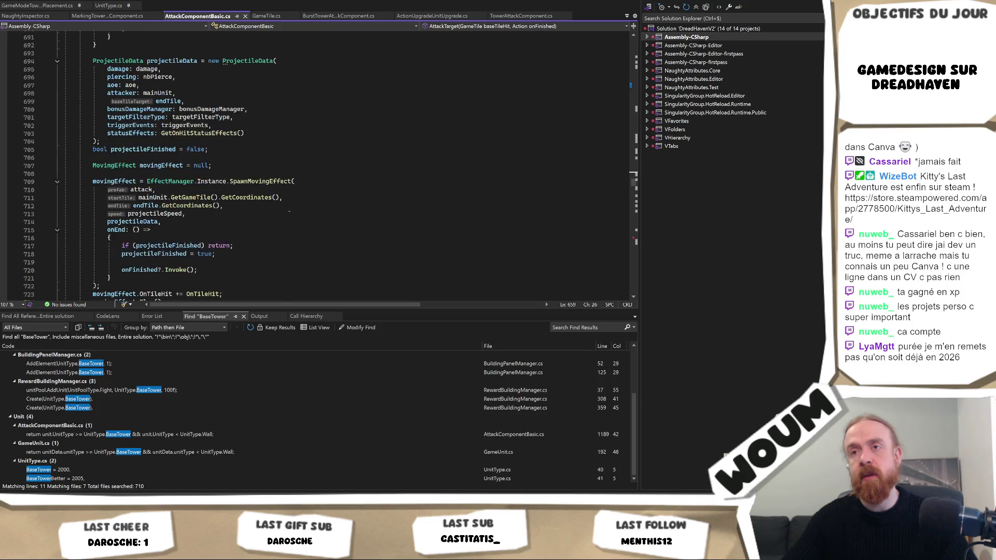
Select the SpawnMovingEffect call on line 709, read the code below it, then return to Unity
double_click(243, 157)
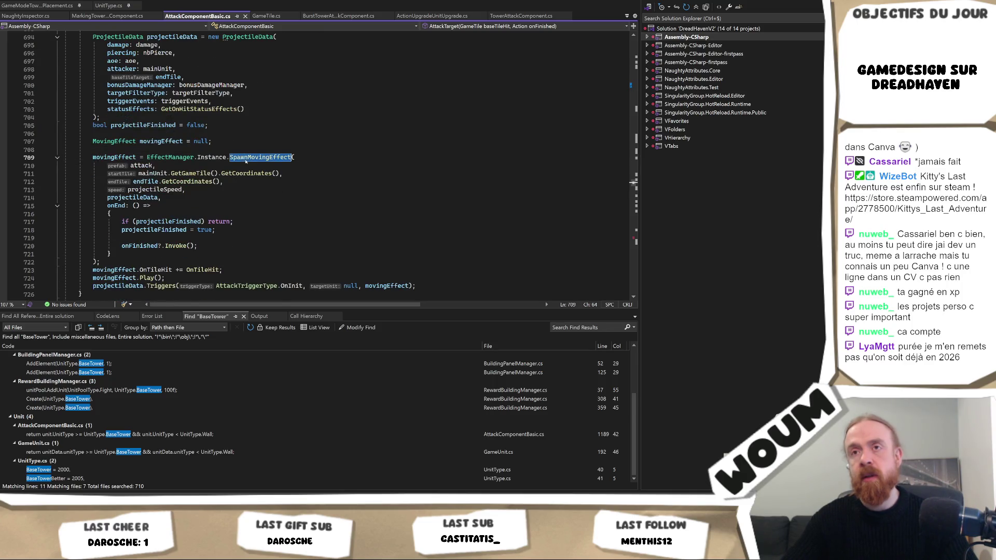
scroll(320, 207, "down", 2)
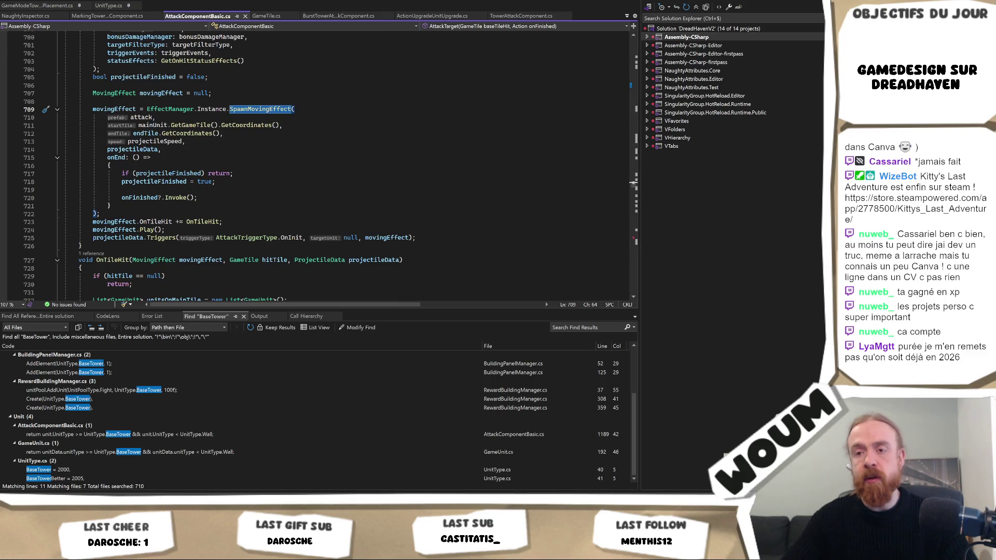
key("alt+Tab")
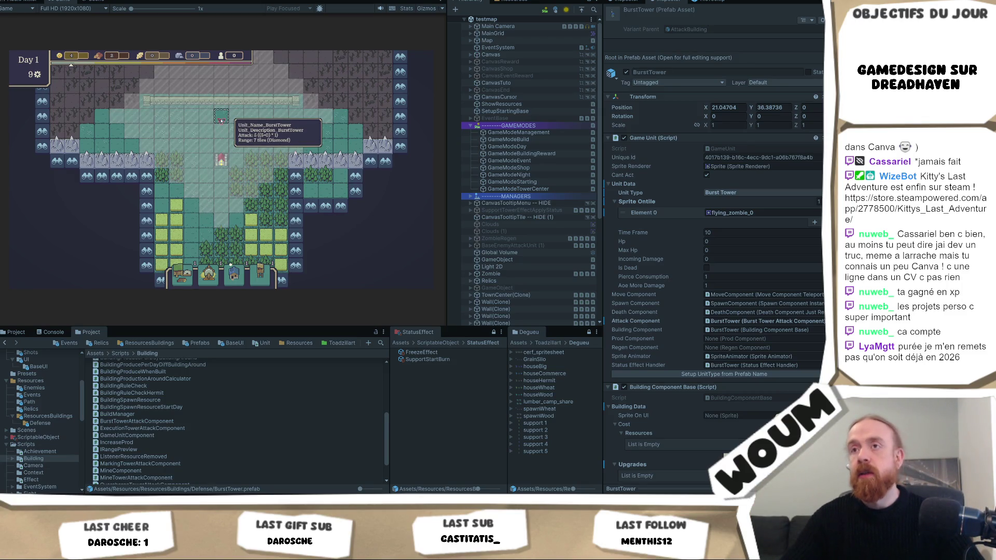
Cancel tower placement, pan and zoom the map to watch the BurstTower fire, then return to Visual Studio
right_click(220, 119)
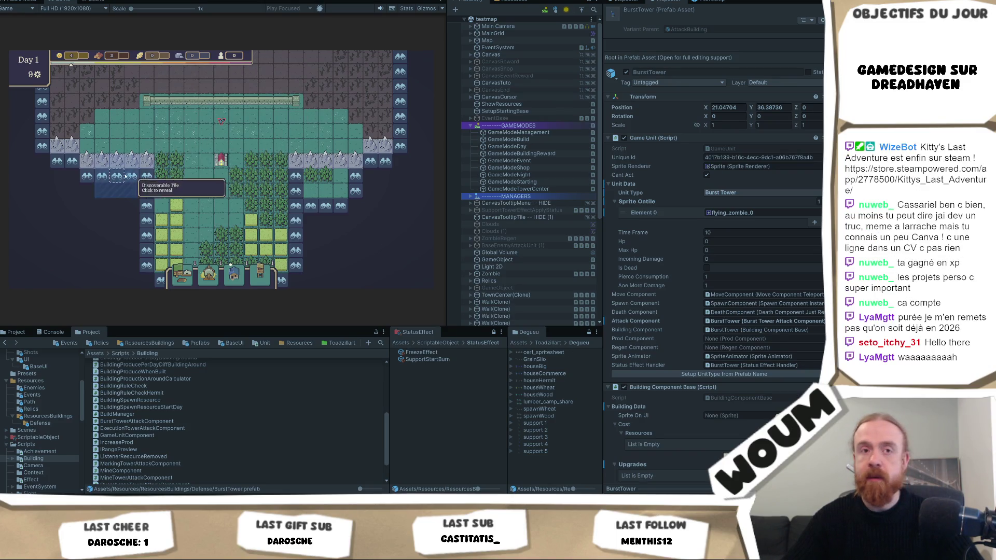
left_click_drag(260, 116, 239, 174)
mouse_move(197, 179)
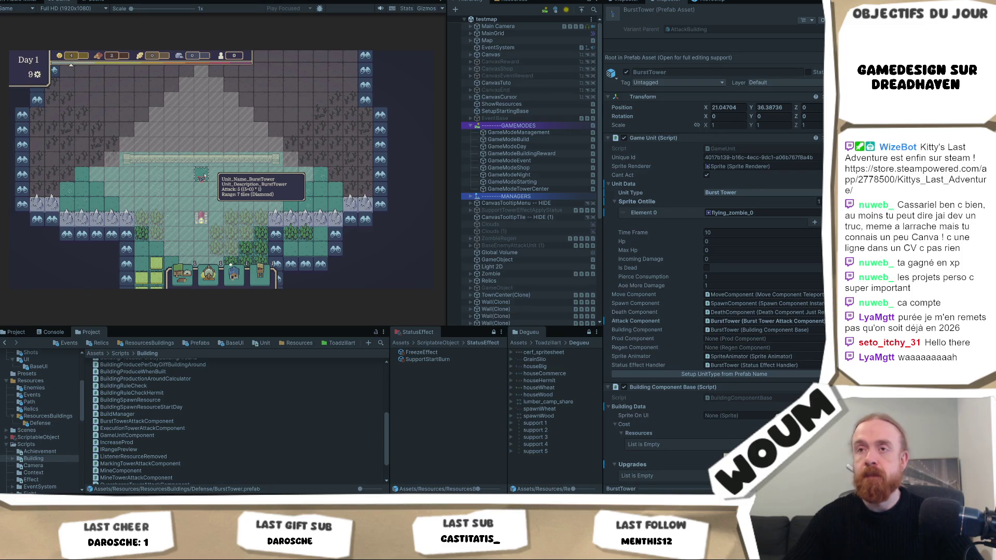
scroll(203, 177, "up", 2)
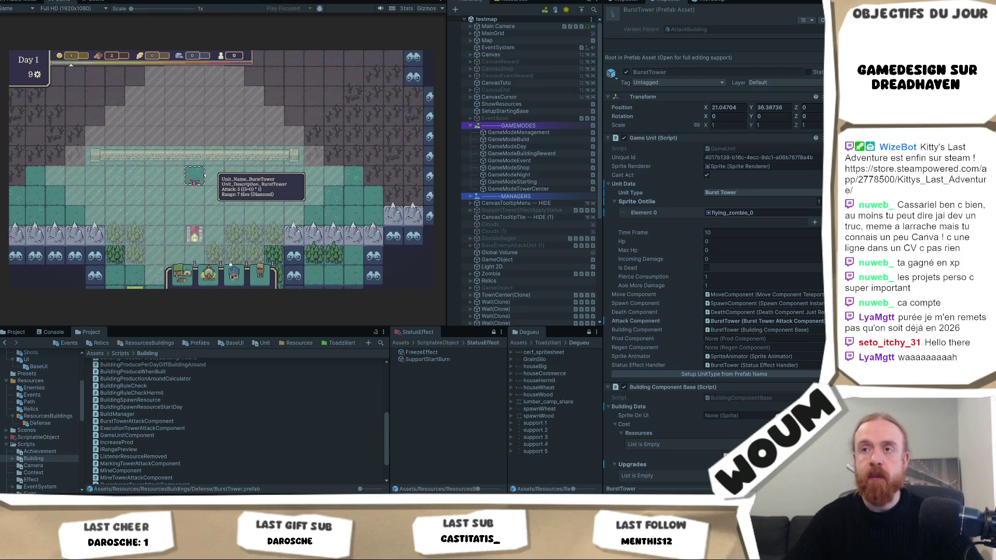
scroll(507, 225, "down", 5)
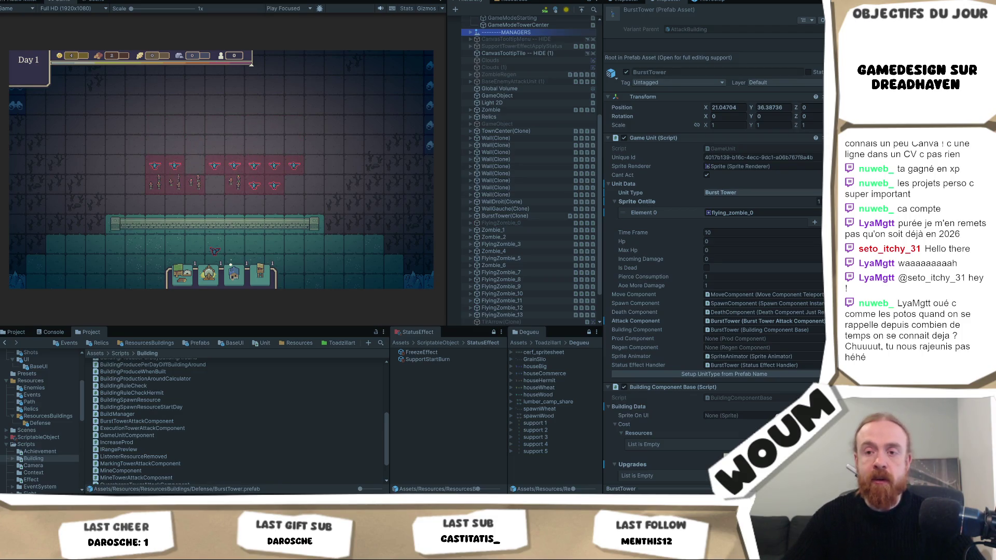
key("alt+Tab")
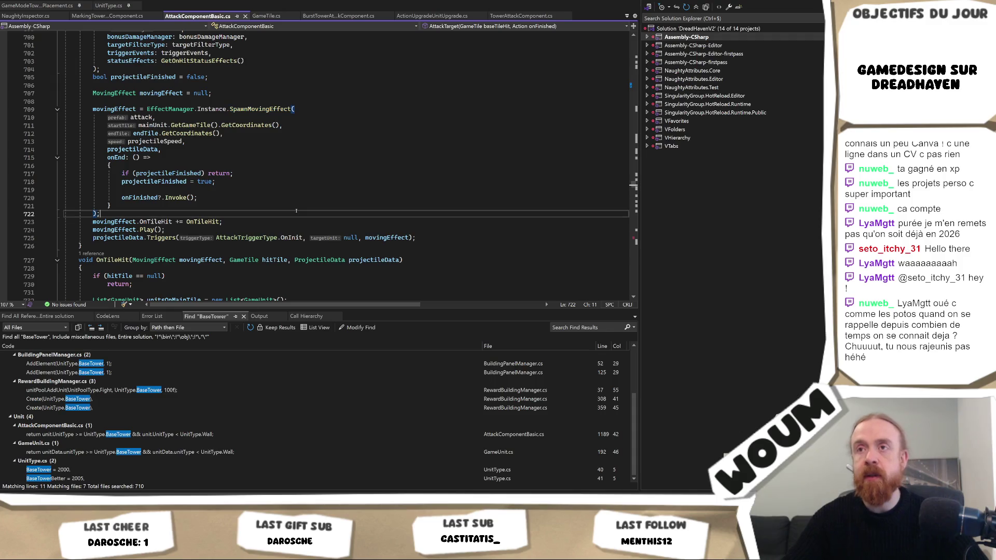
Switch to BurstTowerAttackComponent.cs and scroll up to its AttackTarget and FireBurstShots methods
key("ctrl+Tab")
scroll(291, 233, "up", 2)
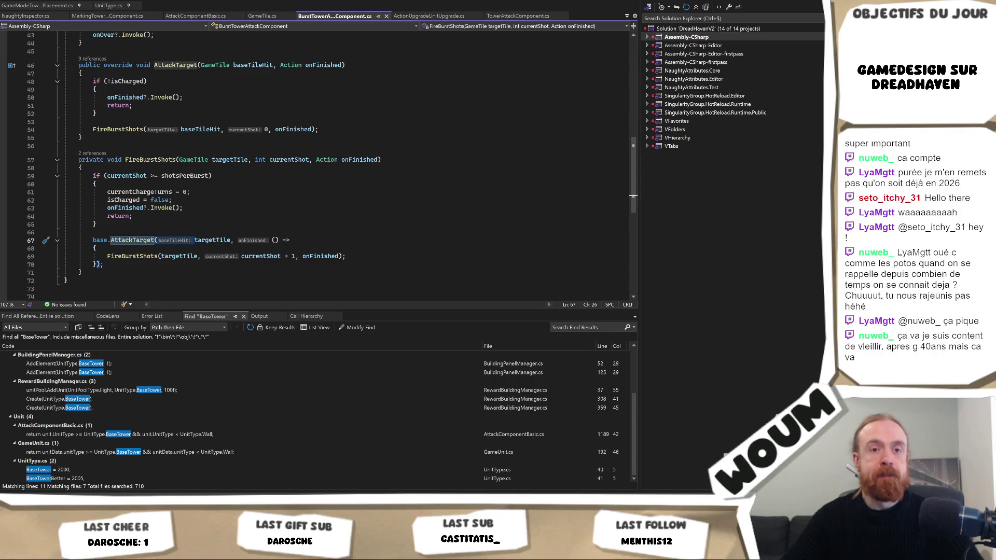
Inspect lines 65–69 and highlight every use of onFinished
left_click(321, 222)
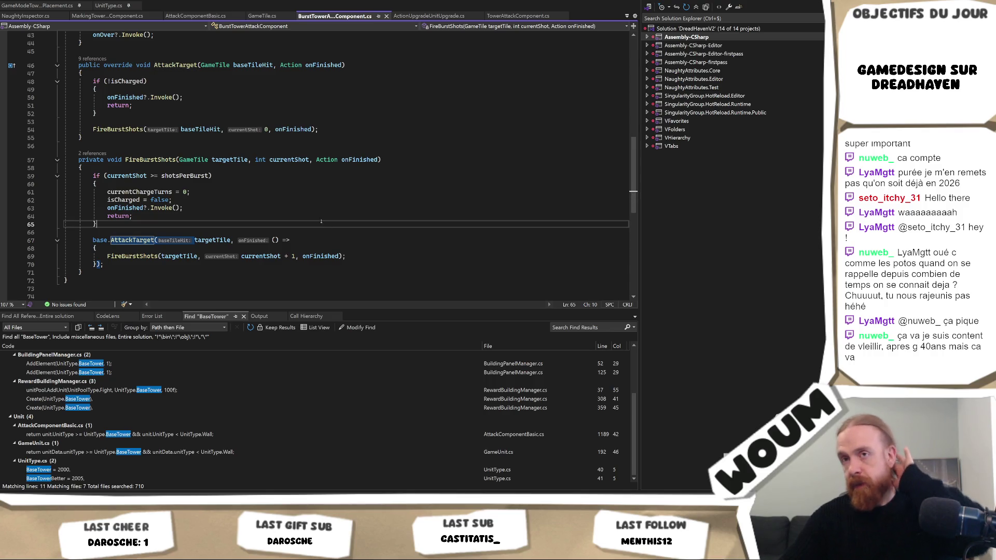
right_click(265, 224)
key("Escape")
left_click(320, 256)
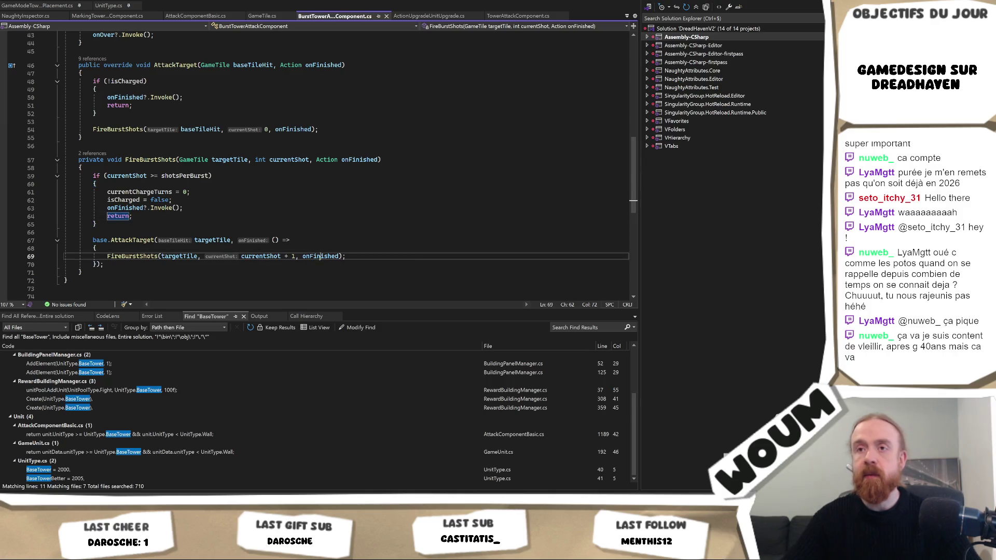
double_click(320, 256)
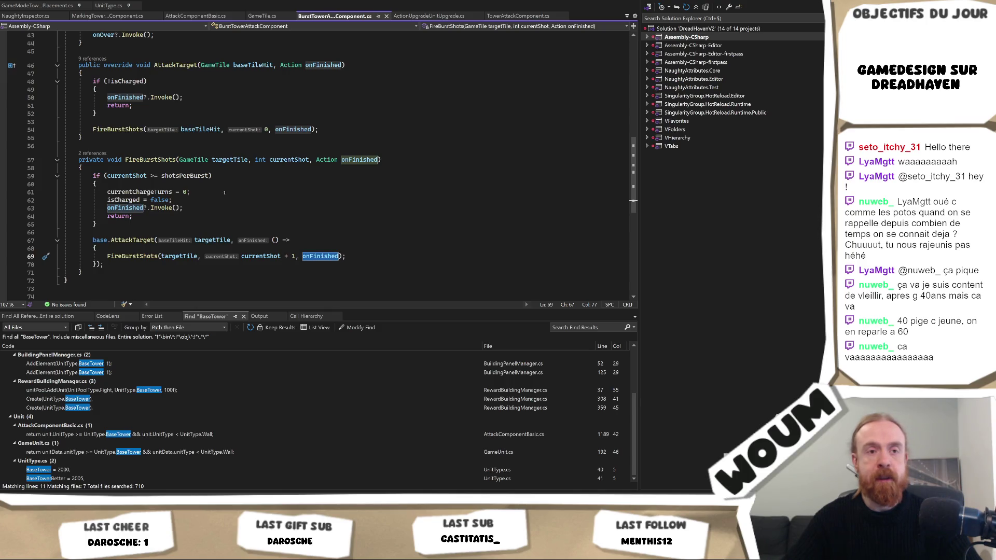
key("Up")
key("Up")
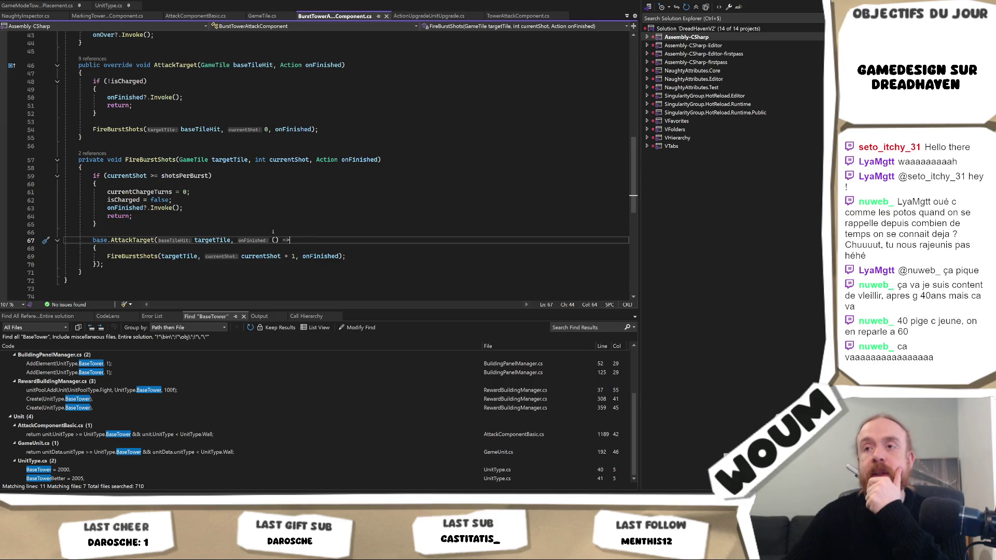
Jump from line 69 to the FireBurstShots definition, then return to the Unity editor
left_click(201, 256)
left_click(202, 249)
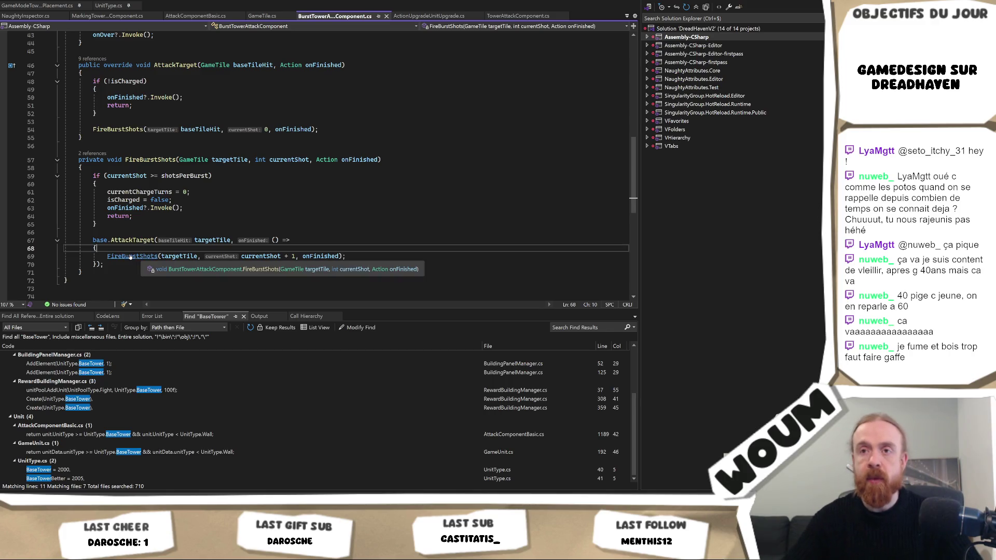
left_click(133, 256, "ctrl")
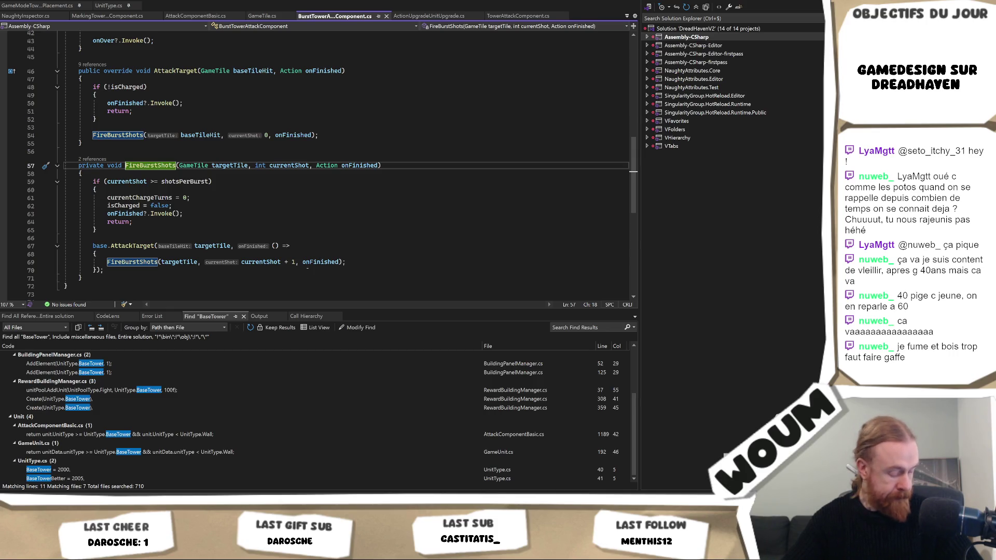
left_click(299, 253)
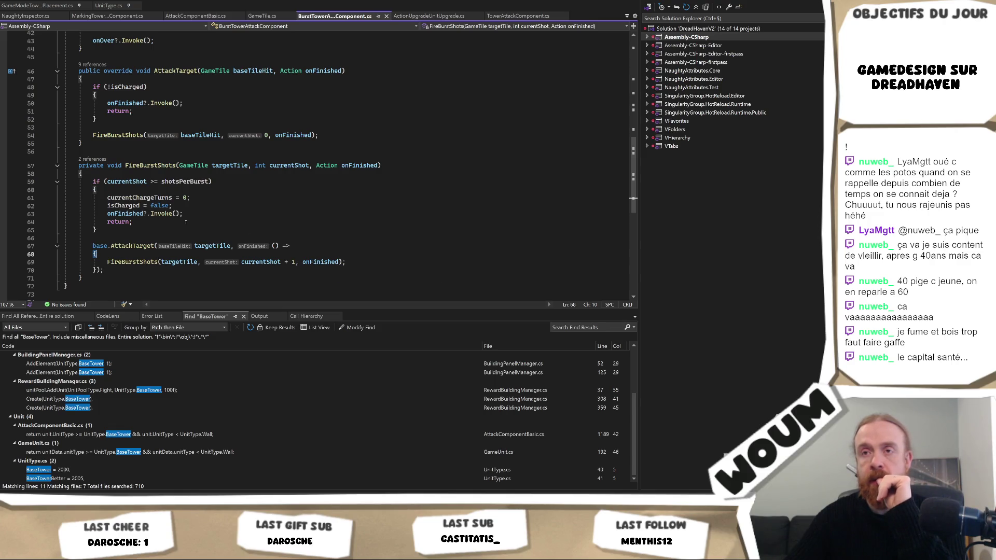
key("alt+Tab")
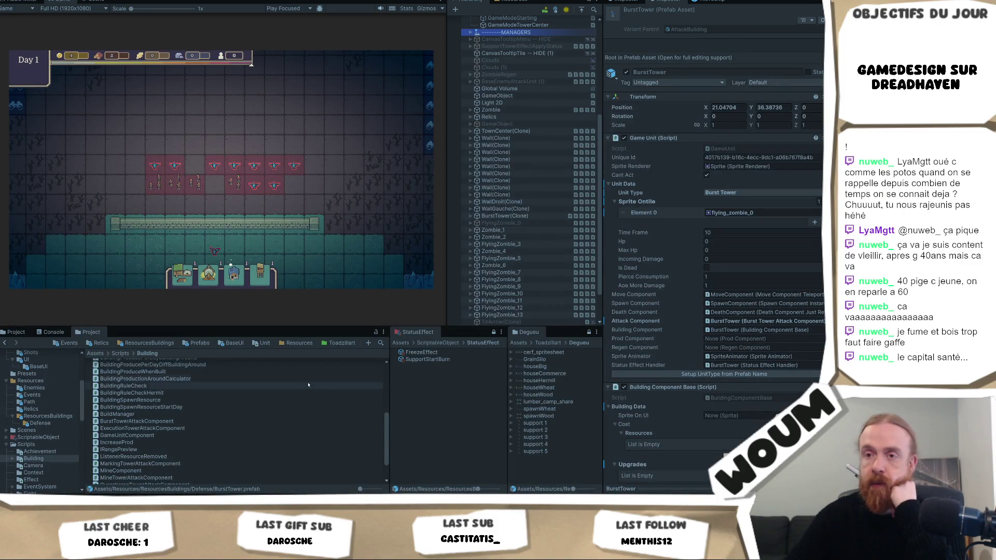
Select BurstTower in Resources/ResourcesBuildings/Defense and change its Shots Per Burst from 3 to 4
scroll(202, 376, "up", 2)
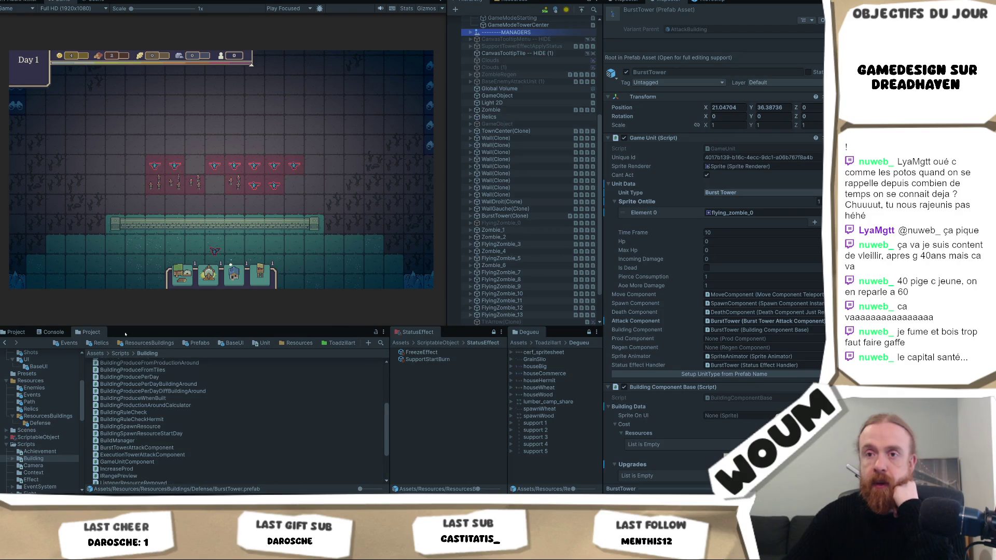
left_click(148, 343)
double_click(124, 362)
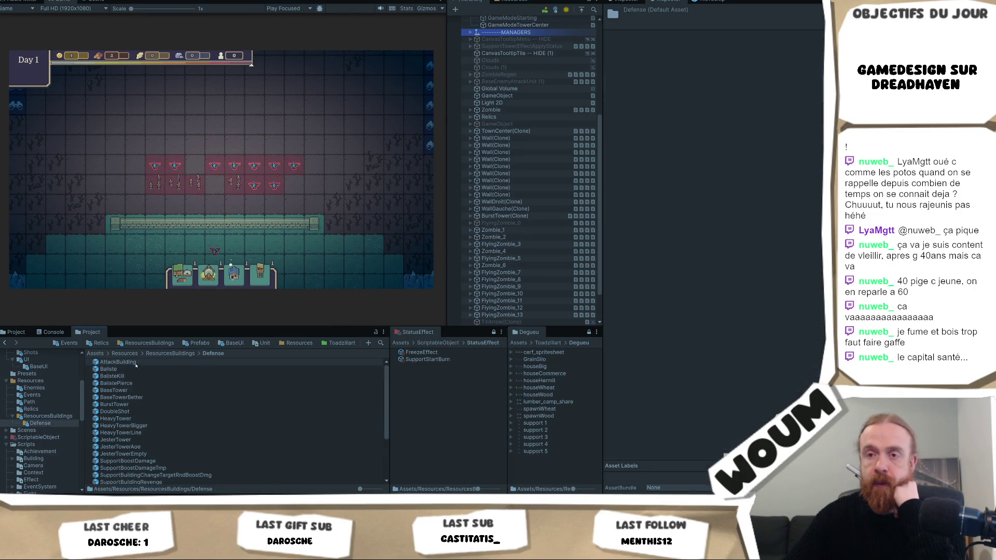
left_click(142, 404)
scroll(772, 339, "down", 5)
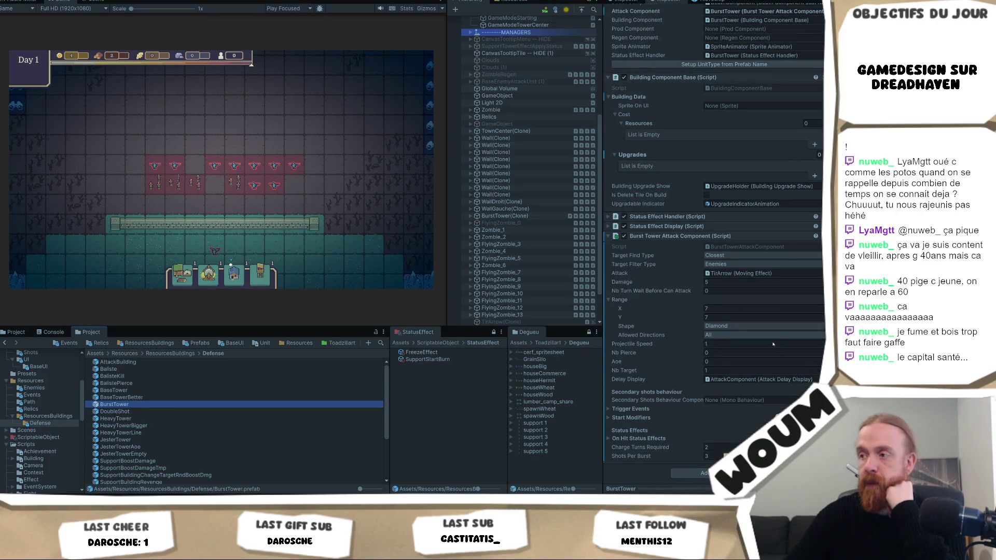
left_click(714, 455)
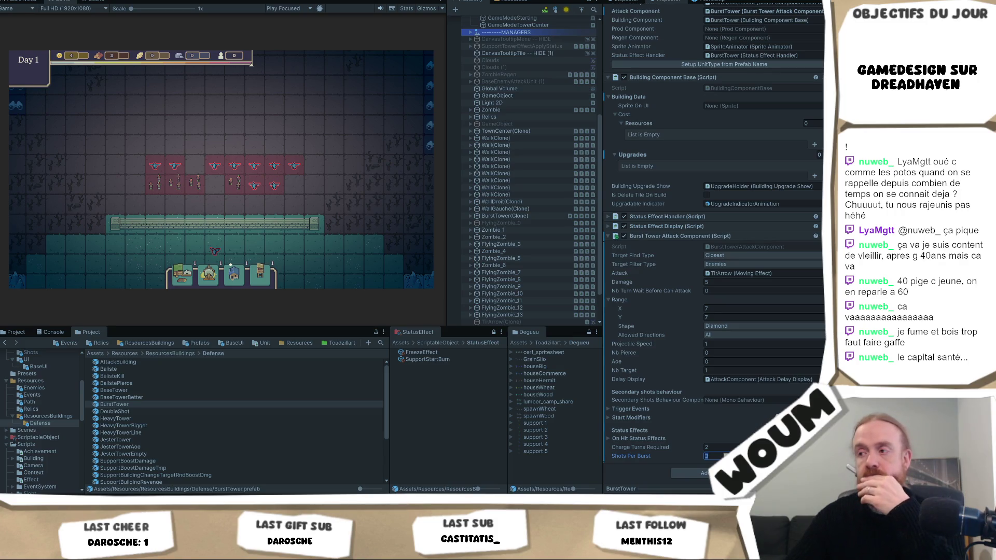
type("4")
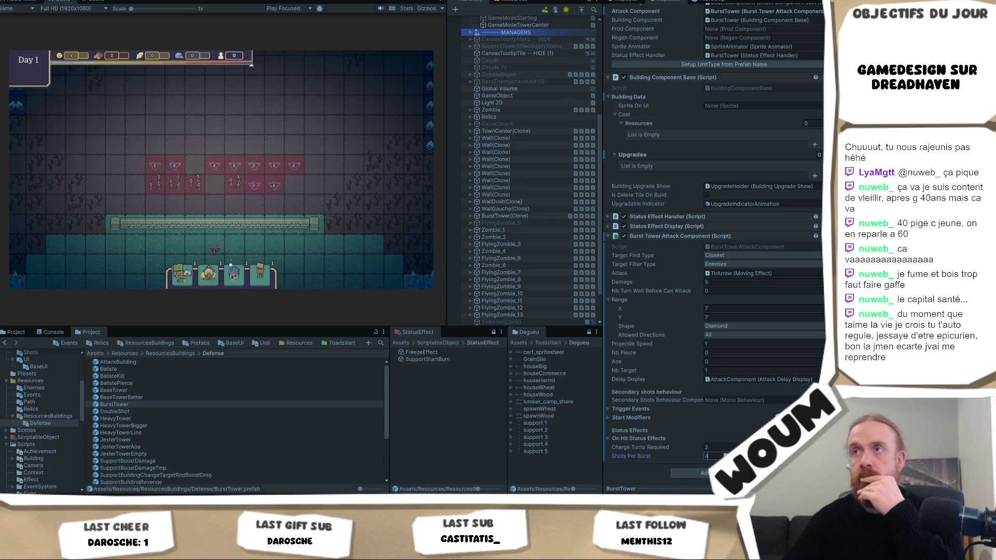
key("Return")
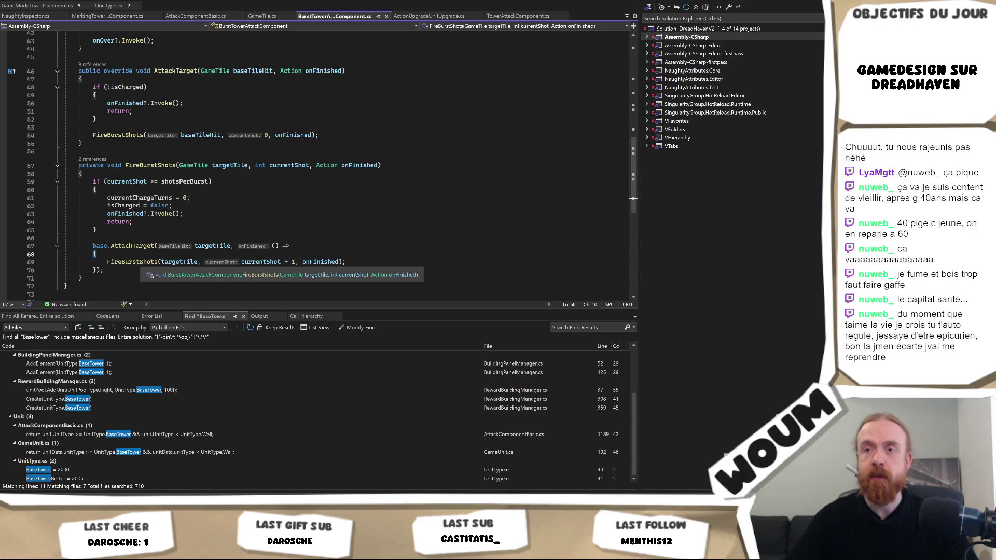
Copy the OverchargeTower name from UnitType.cs in Visual Studio and switch back to Unity
left_click(140, 262)
left_click(138, 254)
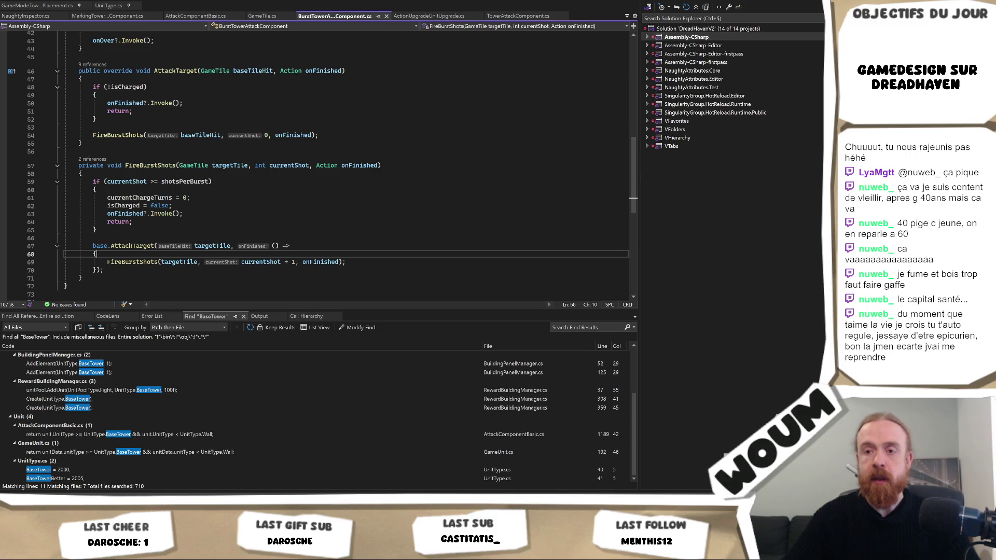
mouse_move(148, 553)
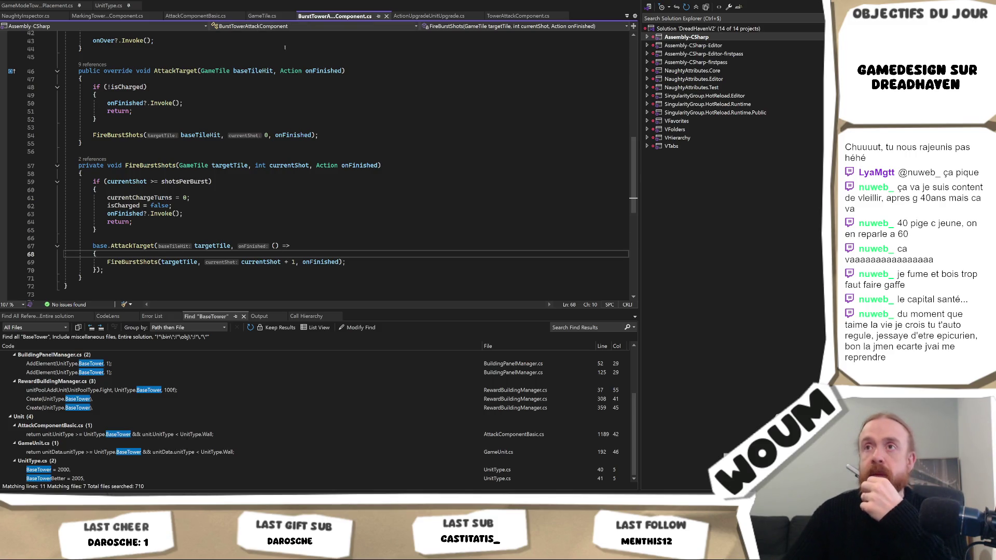
left_click(108, 5)
left_click(113, 169)
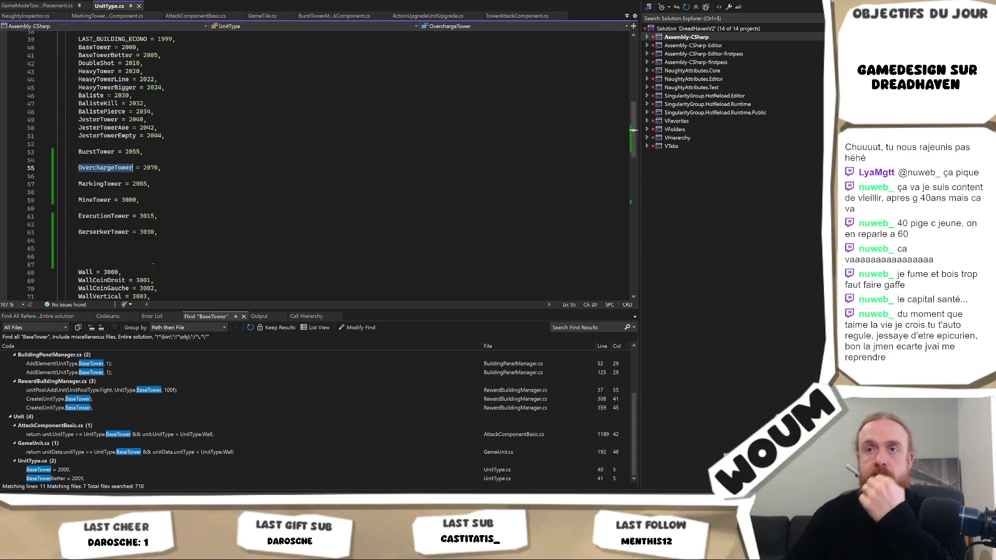
key("alt+Tab")
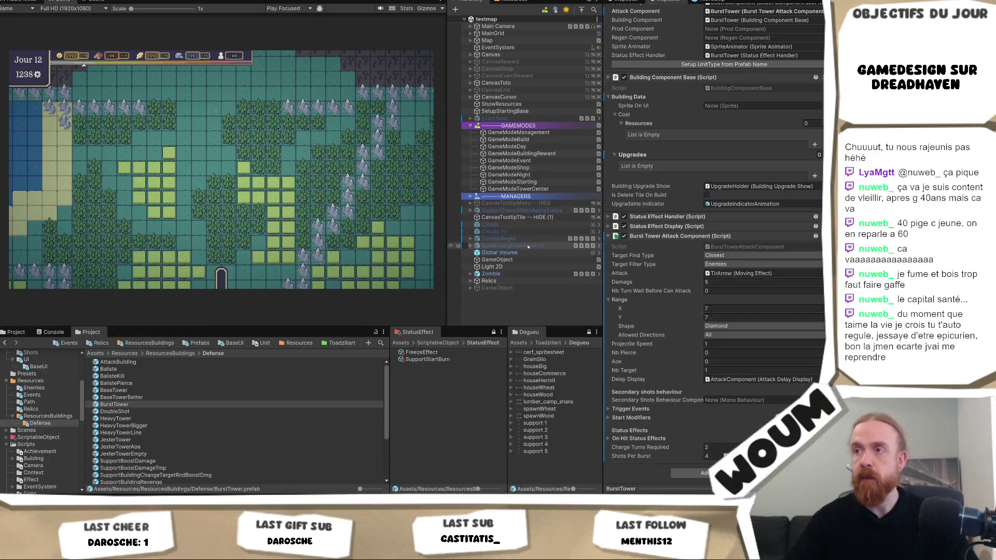
Drag an AttackBuilding prefab into the scene and rename it OverchargeTower
left_click_drag(173, 361, 519, 294)
key("F2")
type("OverchargeTower")
key("Return")
Delete the inherited Upgrades element from the OverchargeTower object
left_click(523, 295)
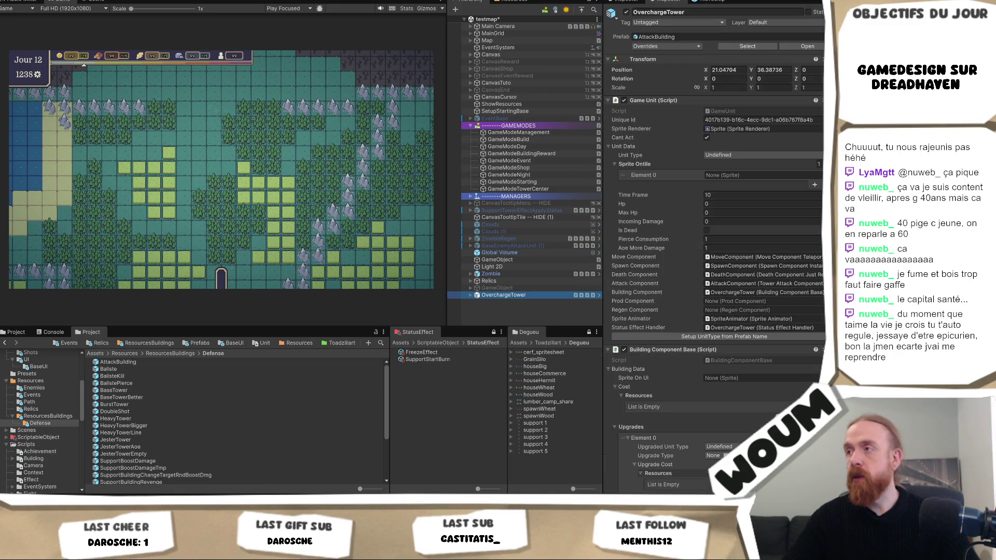
left_click(674, 427)
key("Delete")
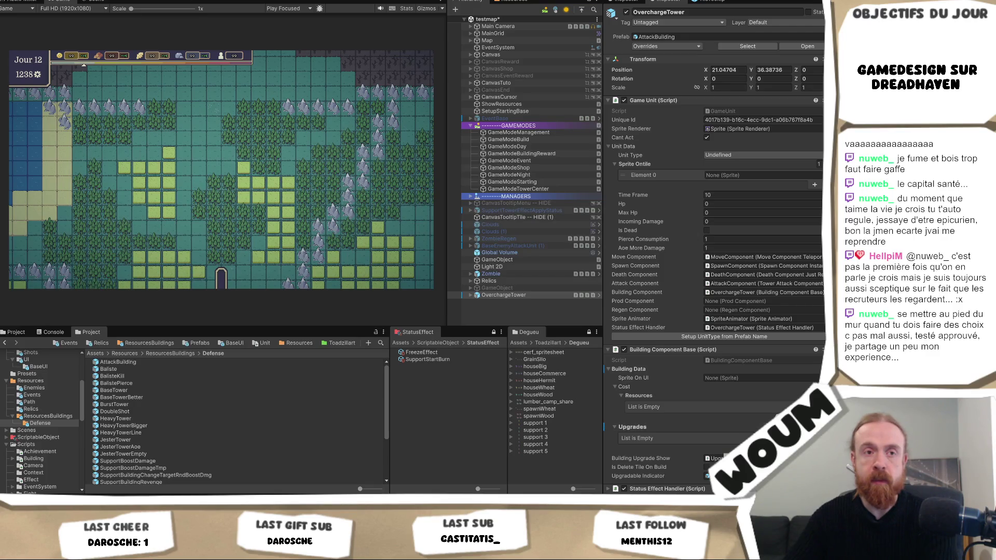
scroll(714, 251, "down", 1)
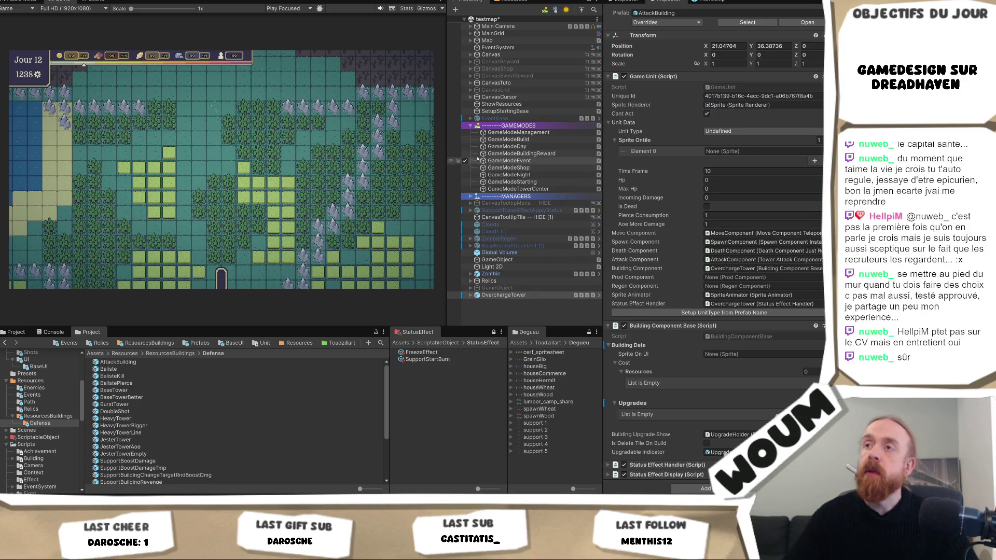
left_click_drag(446, 159, 432, 166)
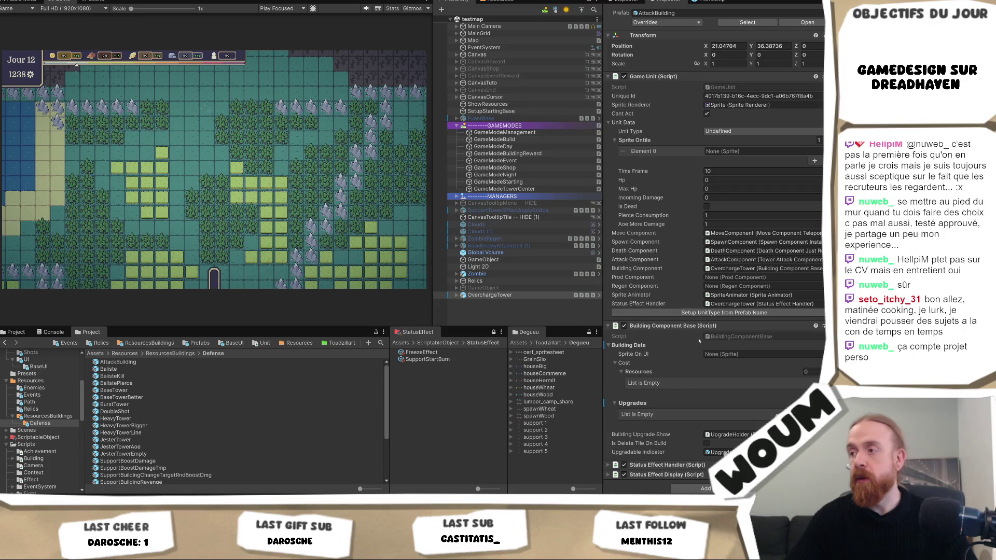
scroll(698, 340, "down", 1)
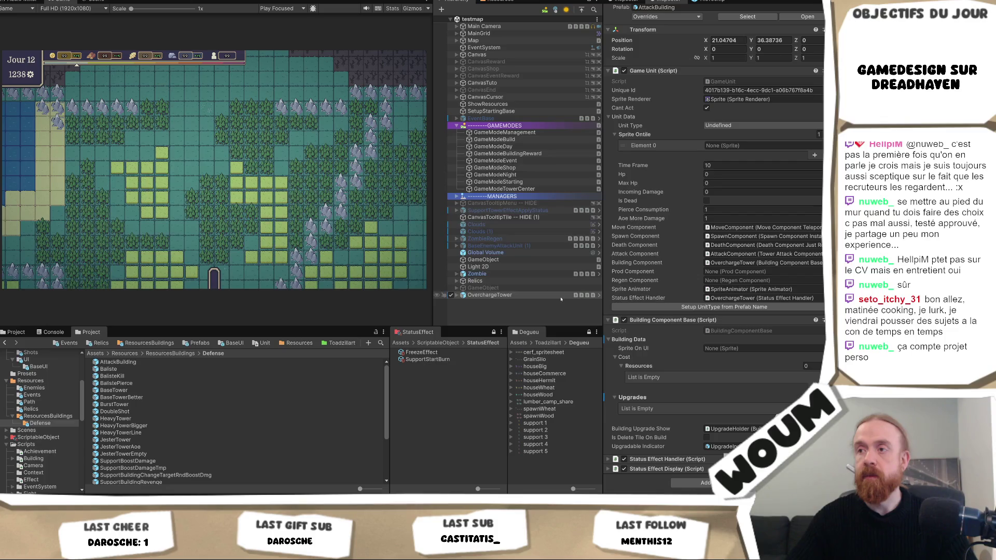
left_click(502, 296)
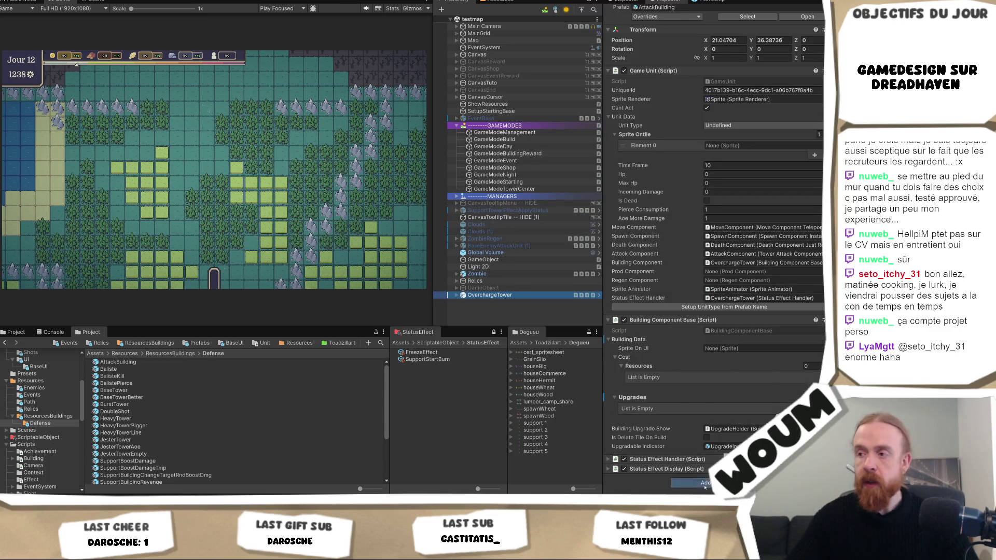
left_click(703, 480)
Add an Overcharge Tower Attack Component to OverchargeTower
type("Over")
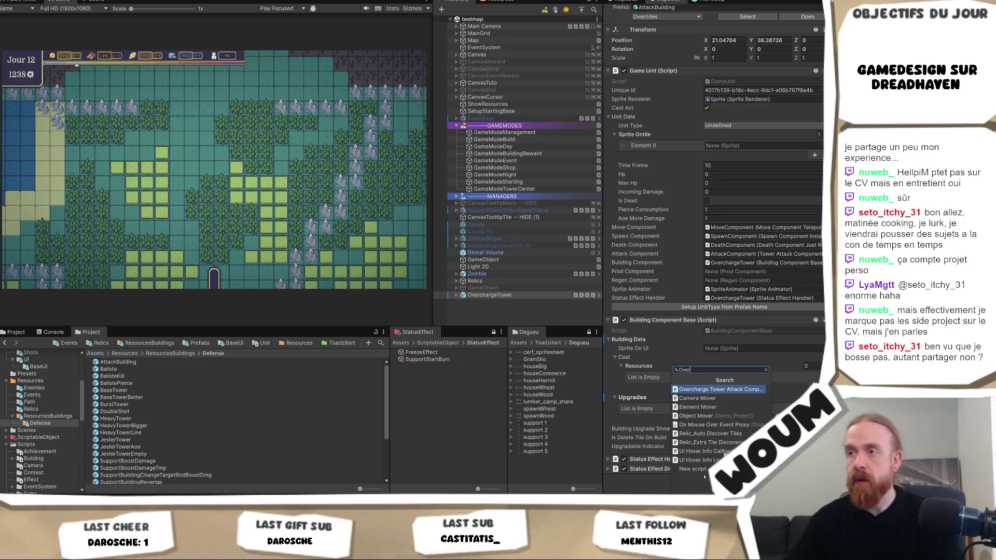
key("Return")
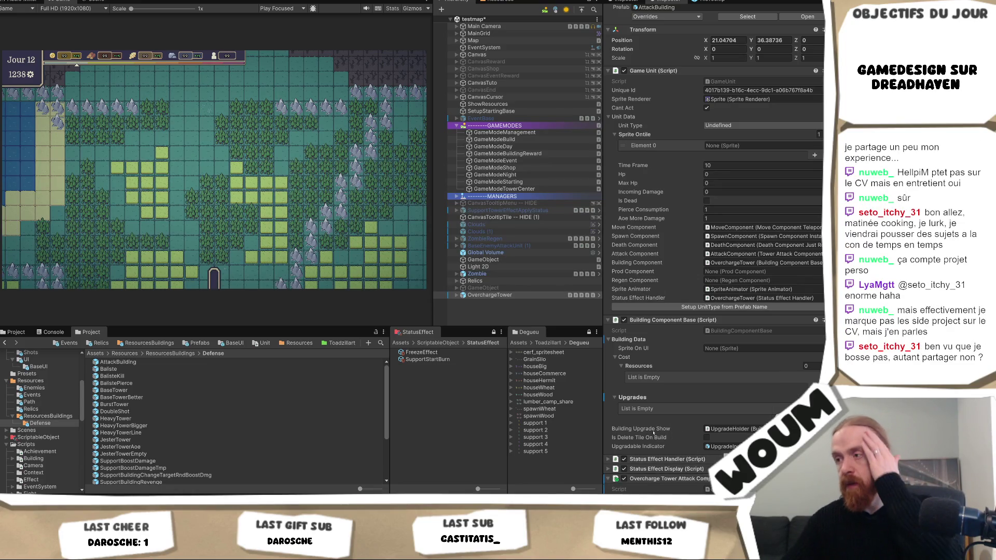
scroll(670, 410, "down", 5)
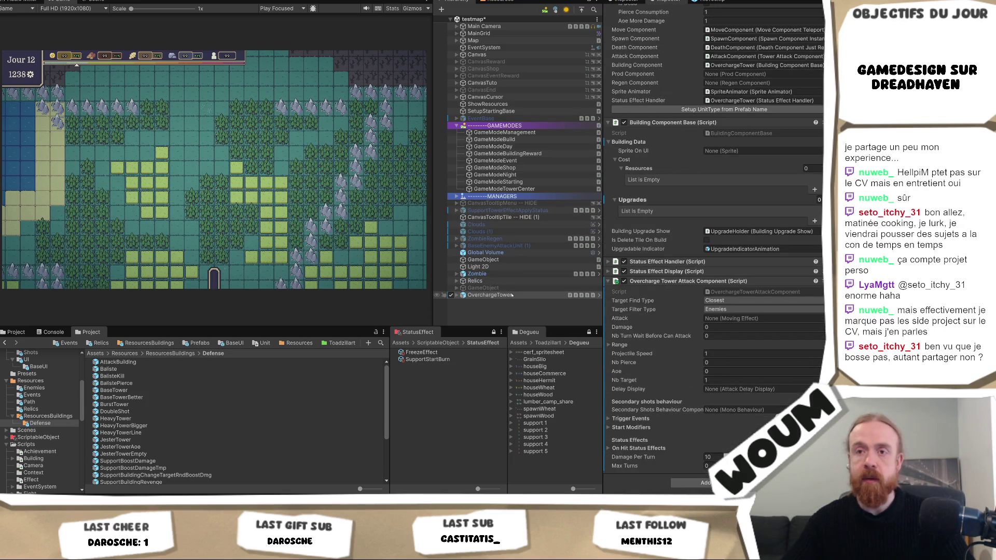
scroll(270, 424, "down", 3)
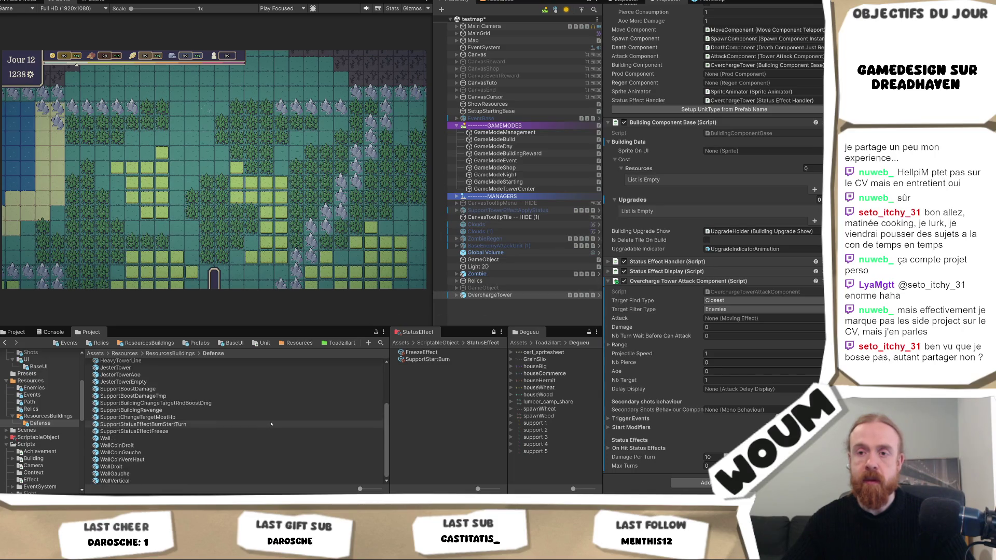
Save OverchargeTower as a prefab variant named OverchargeTower in the Defense folder and open it
mouse_move(489, 294)
left_mouse_down()
mouse_move(214, 391)
mouse_move(182, 463)
left_mouse_up()
left_click_drag(117, 461, 40, 424)
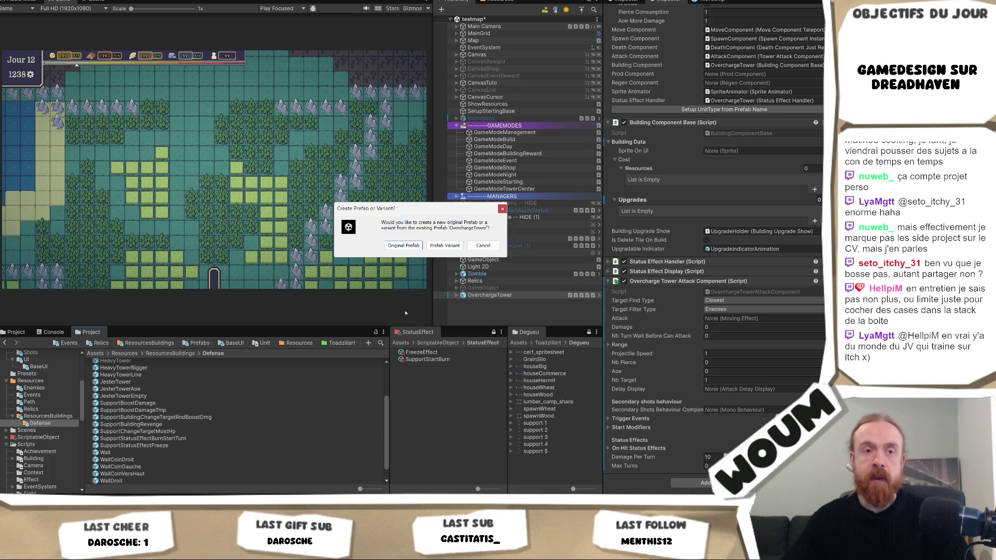
left_click(444, 246)
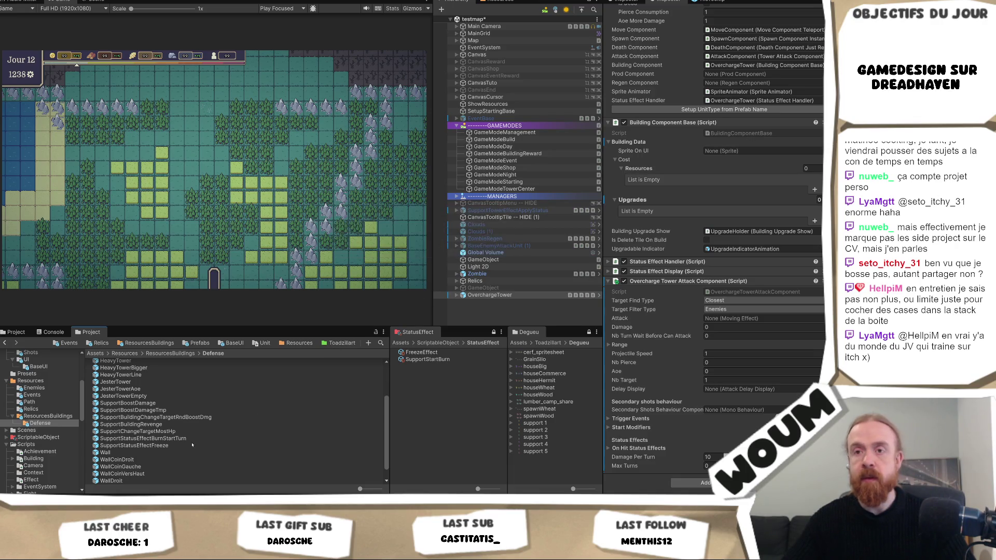
left_click(170, 420)
left_click(166, 420)
key("BackSpace")
key("BackSpace")
key("BackSpace")
key("Return")
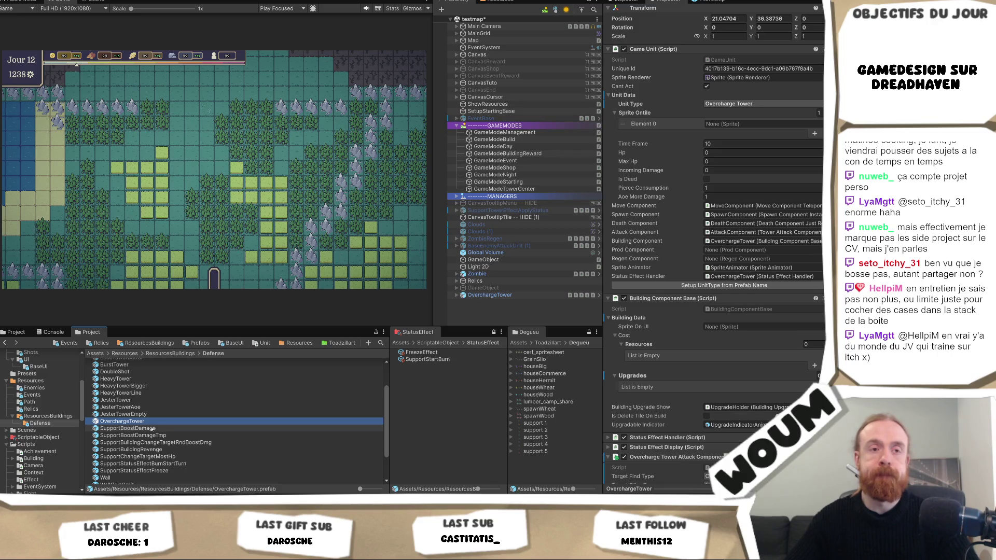
double_click(150, 422)
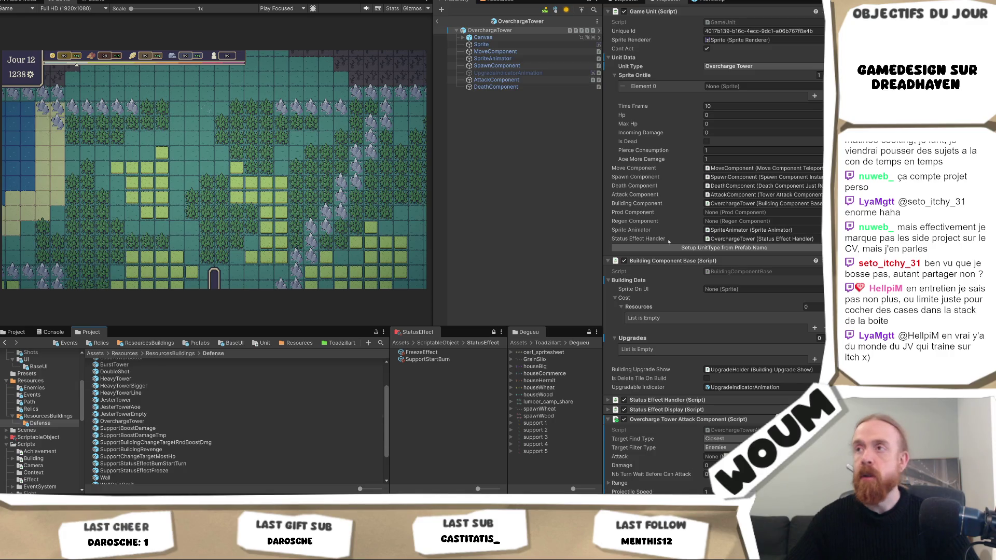
Set Delay Display to AttackComponent and remove the old Tower Attack Component from the child
scroll(707, 366, "down", 6)
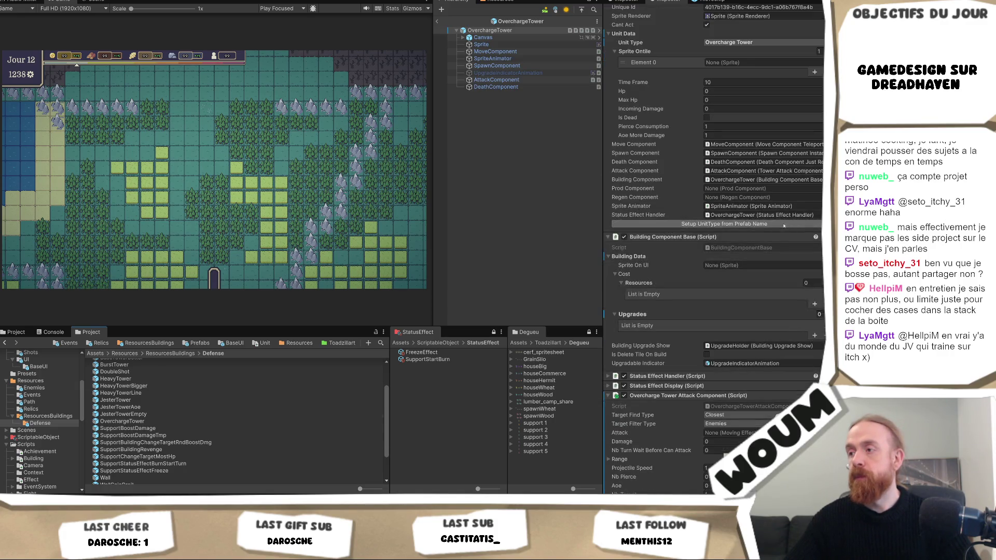
left_click(819, 388)
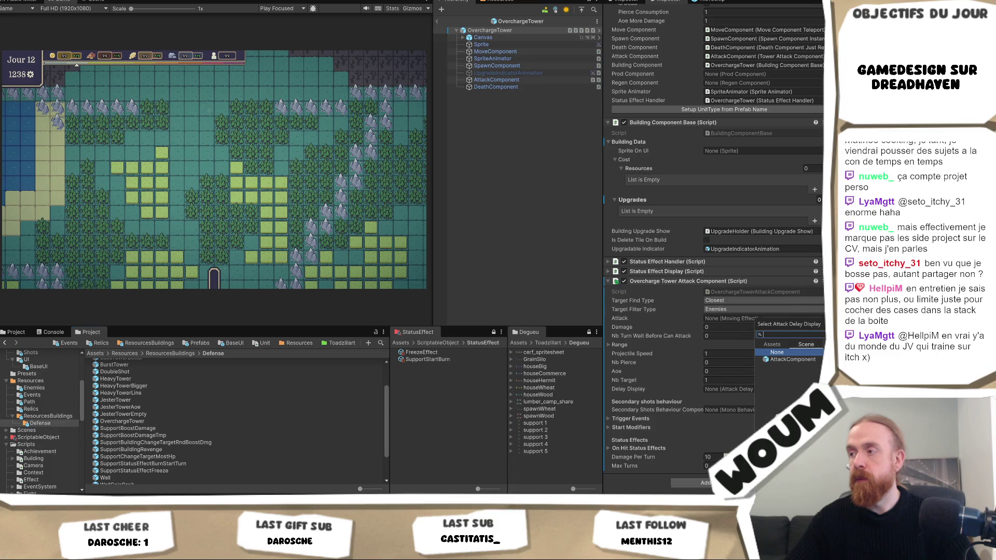
double_click(792, 359)
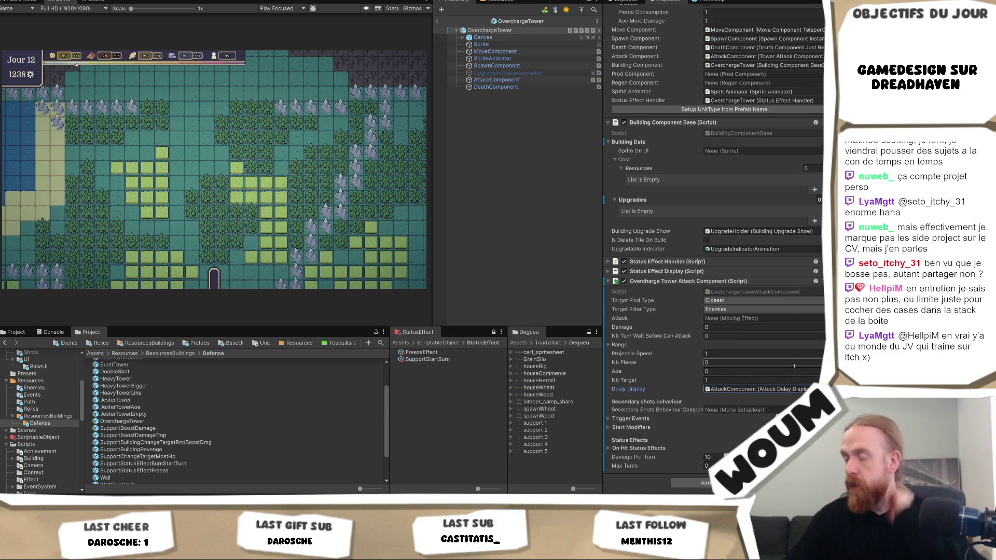
left_click(497, 80)
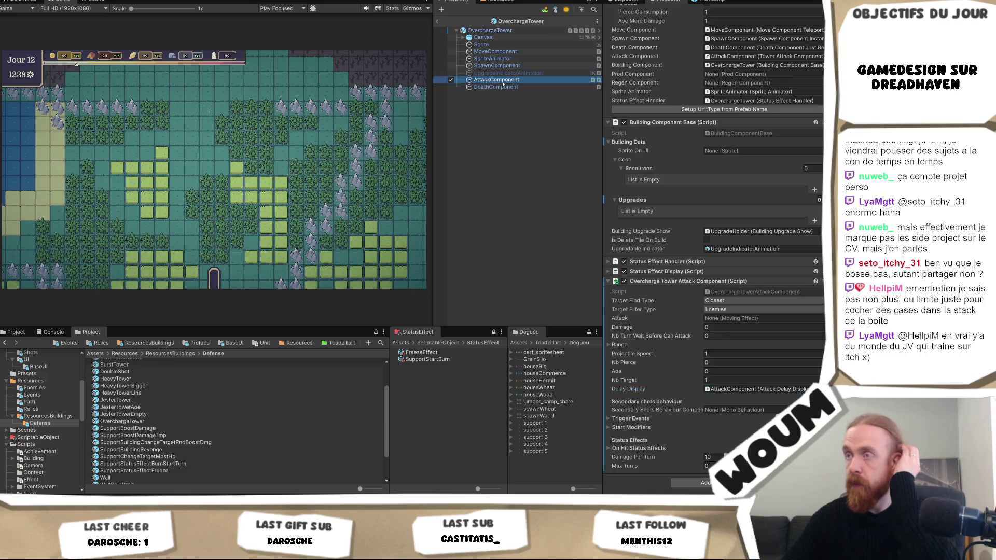
right_click(755, 78)
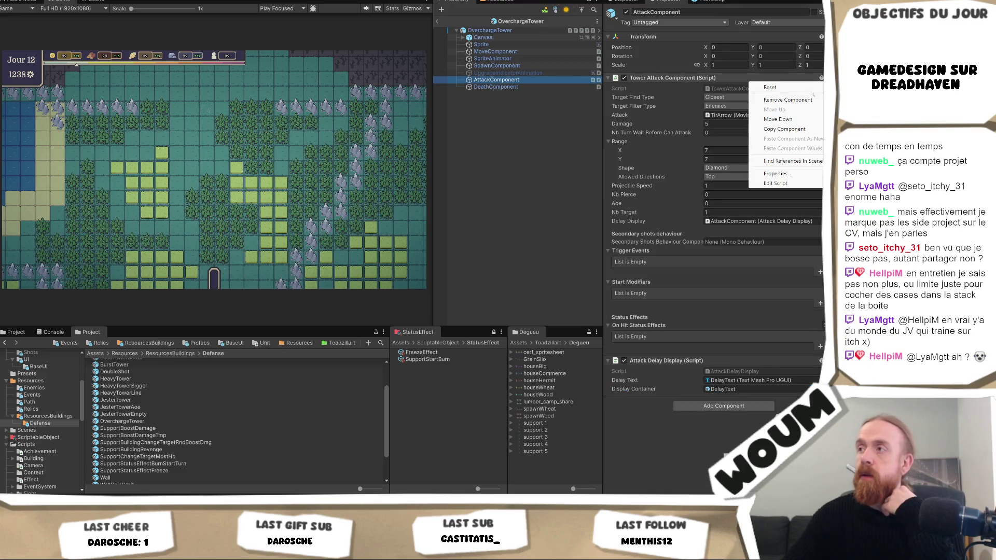
left_click(759, 100)
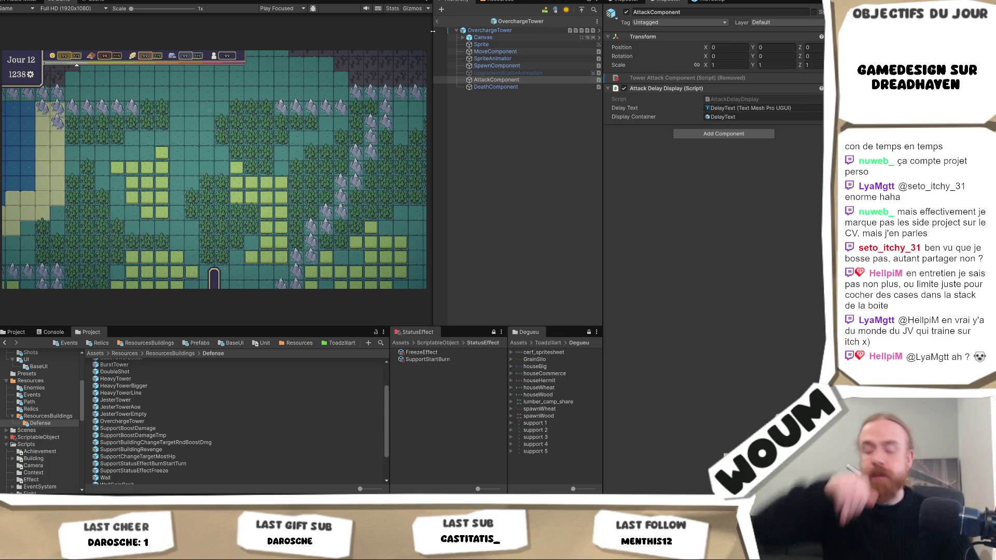
left_click(489, 30)
Set the attack effect to TirArrow, damage to 5, and range to 3 by 3
scroll(714, 221, "down", 5)
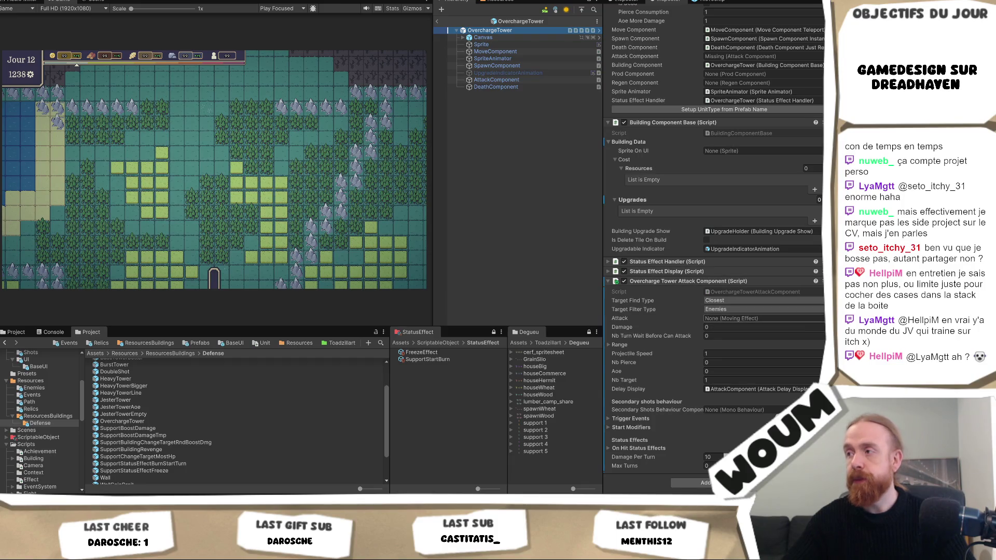
left_click(819, 318)
key("Escape")
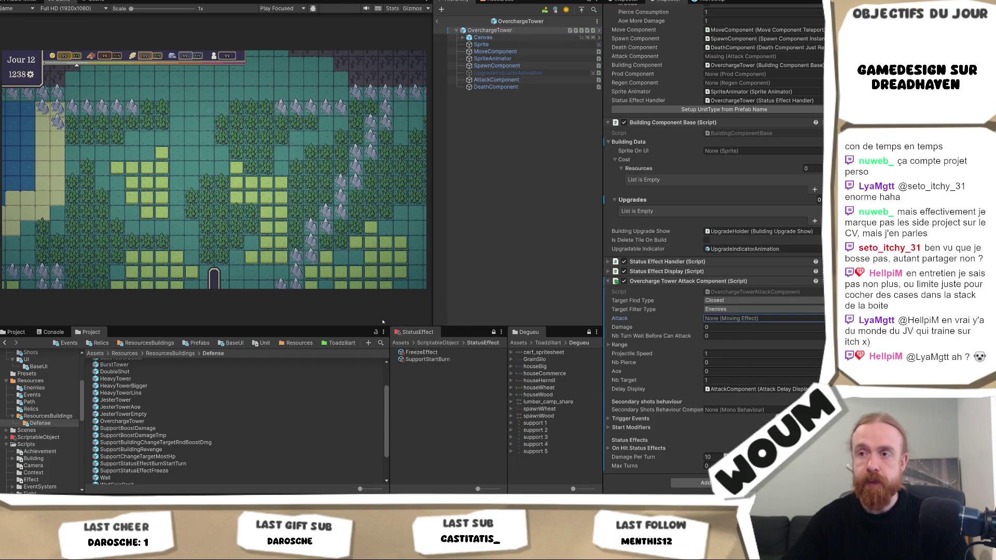
left_click(379, 345)
type("ir")
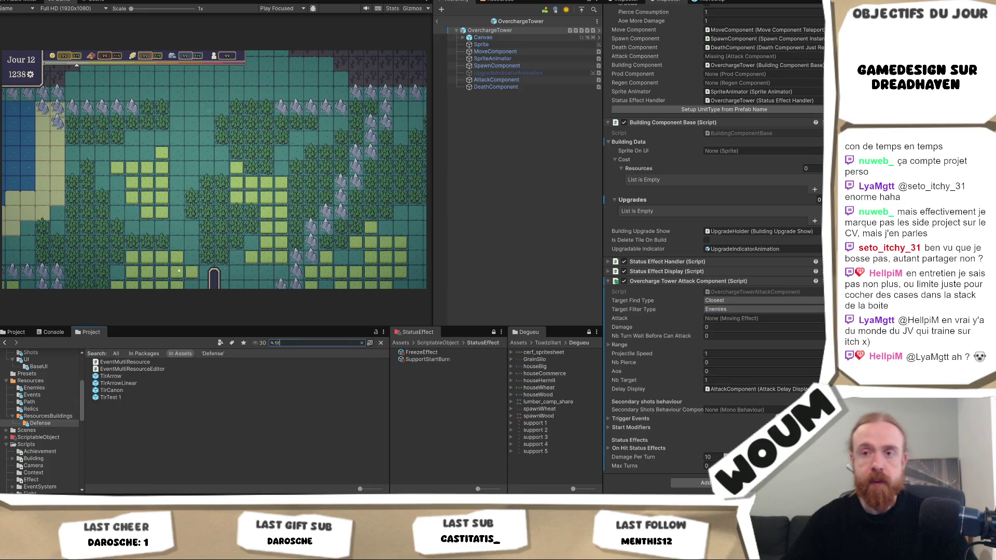
left_click(754, 318)
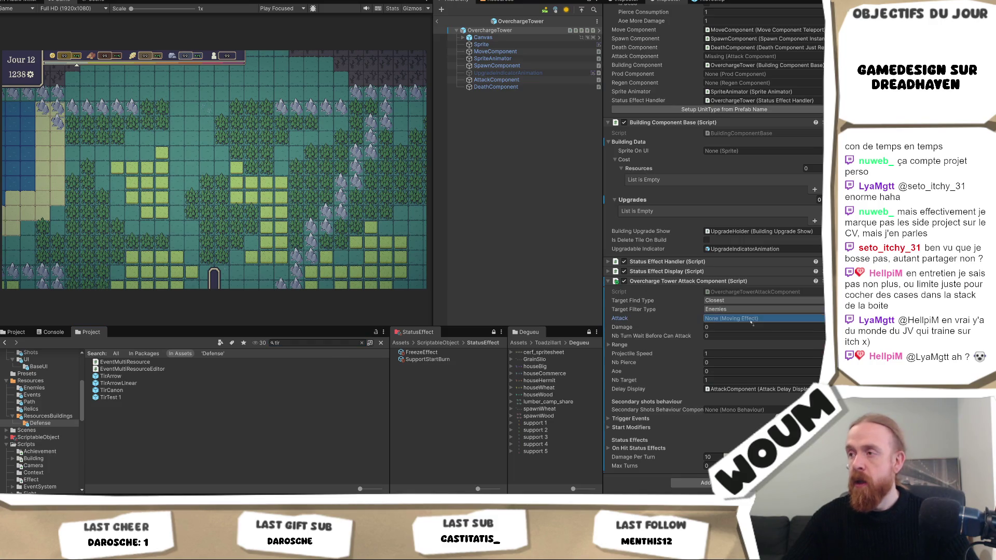
left_click(736, 327)
type("5")
left_click(632, 347)
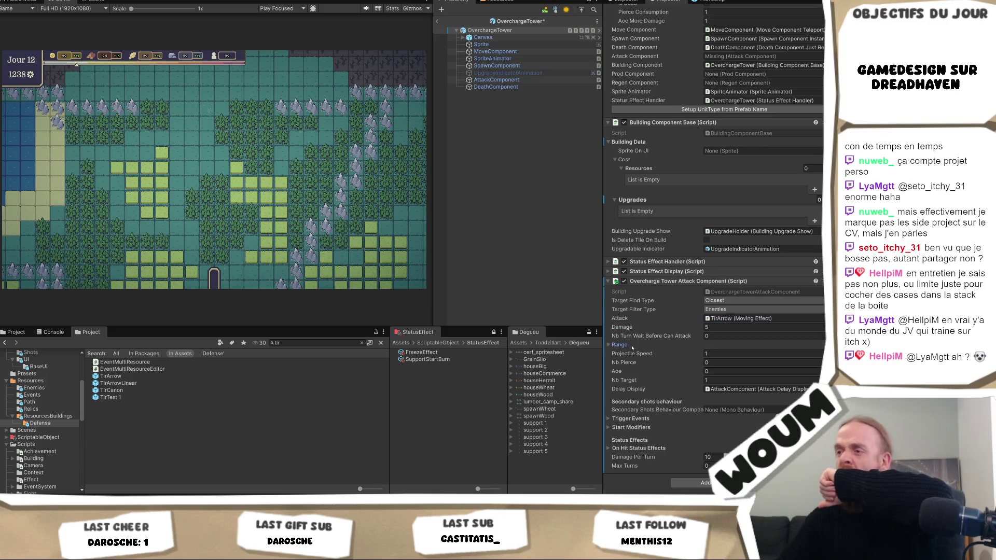
left_click(749, 353)
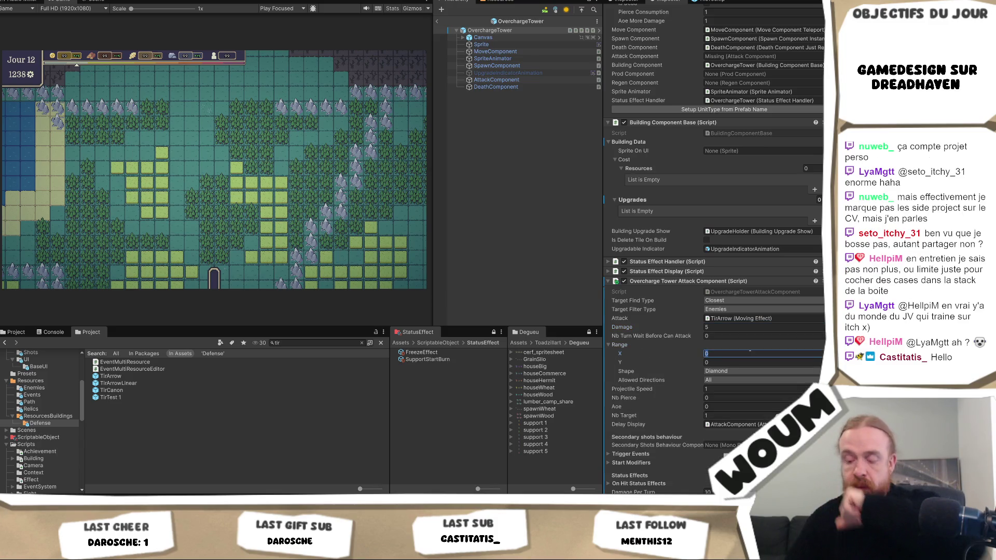
type("3")
key("Tab")
type("3")
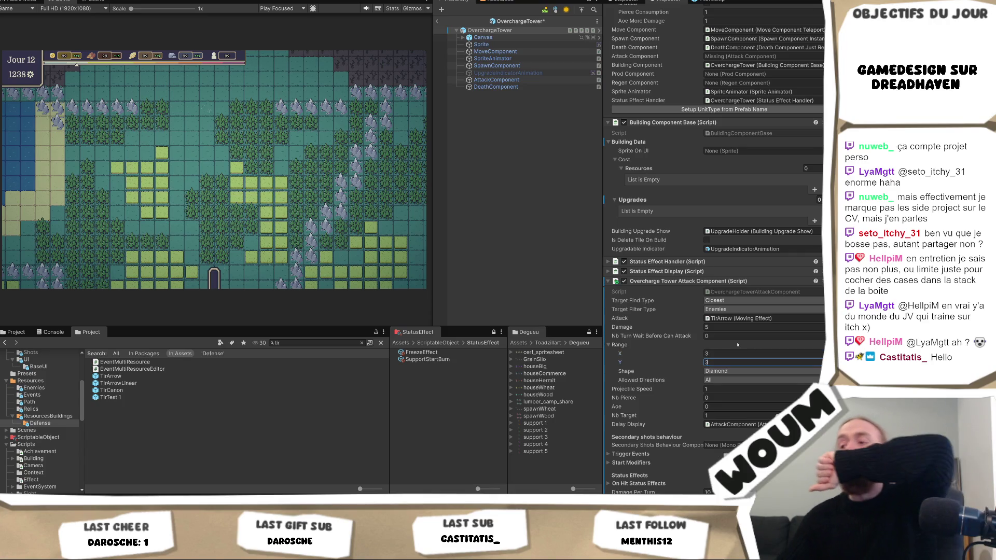
scroll(736, 344, "down", 2)
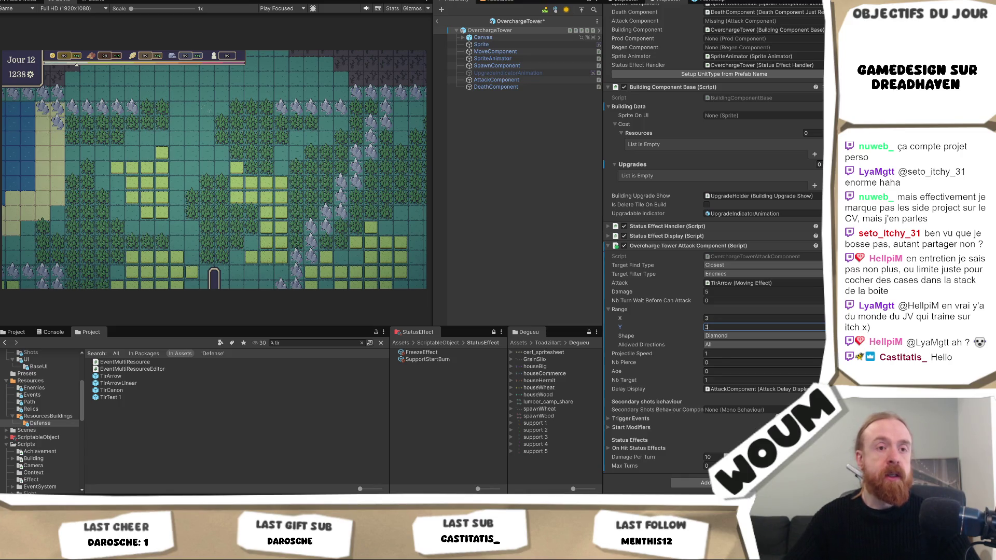
Save the OverchargeTower prefab with Ctrl+S and exit prefab mode back to testmap
key("ctrl+s")
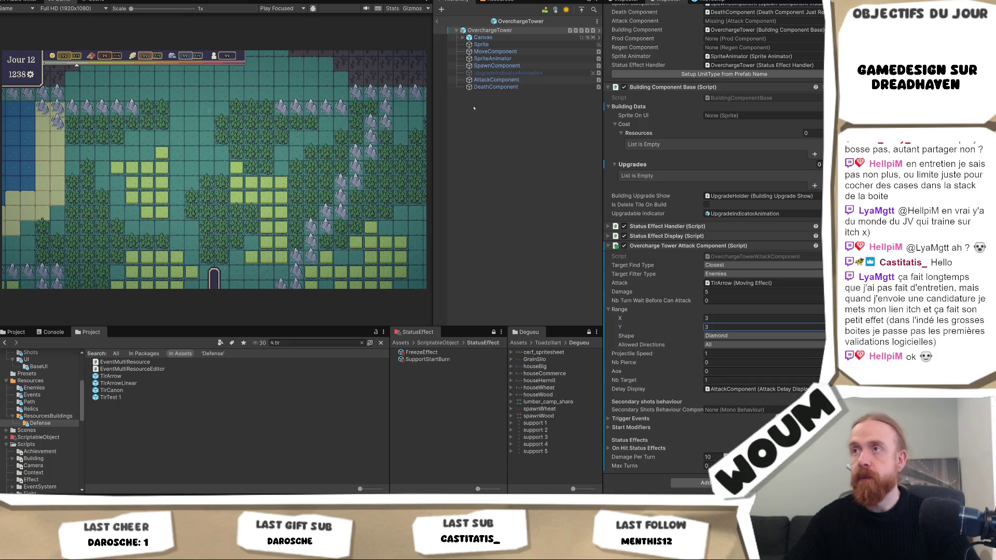
left_click(438, 23)
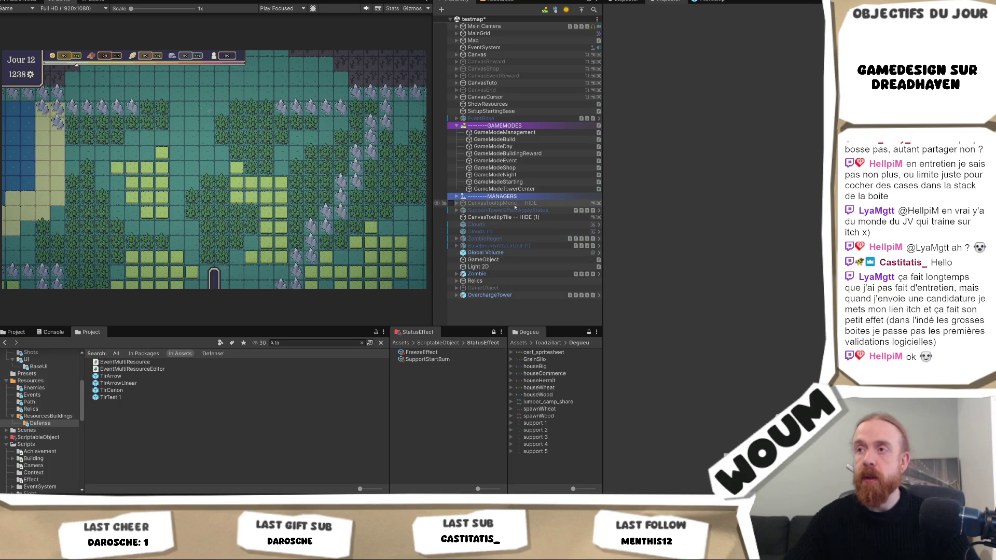
Set the scene OverchargeTower's Sprite Ontile Element 0 to half_zombie_0, save, and start Play
left_click(489, 294)
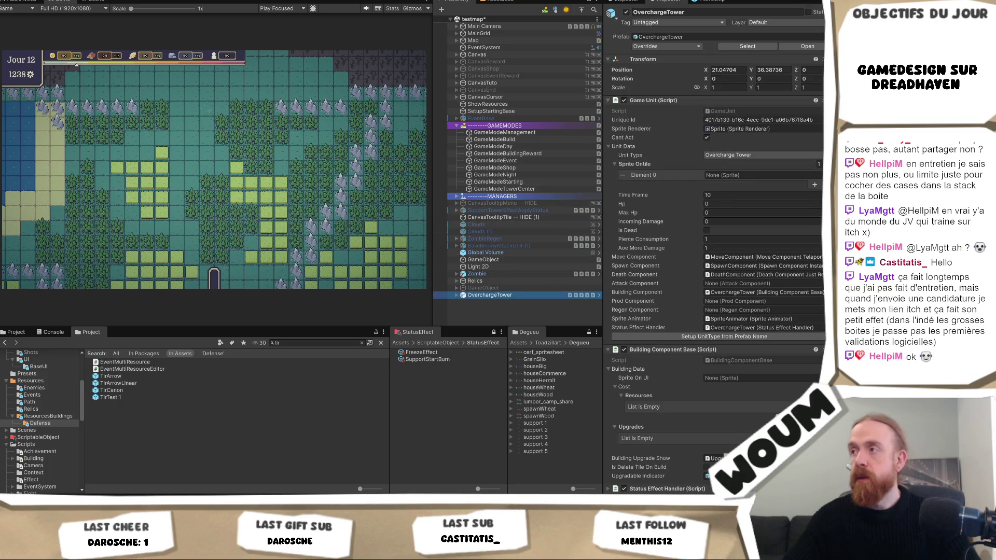
left_click(819, 174)
type("zo")
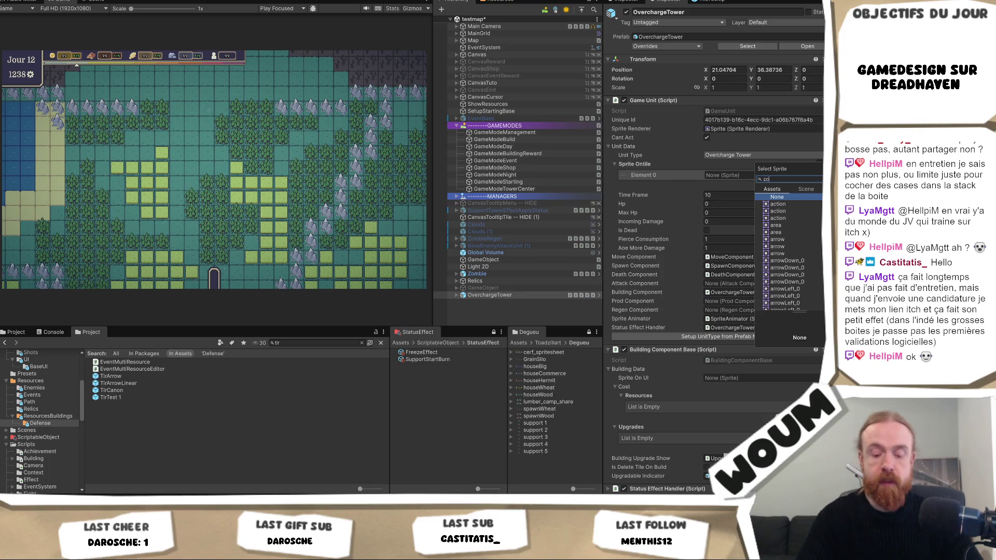
type("mbie")
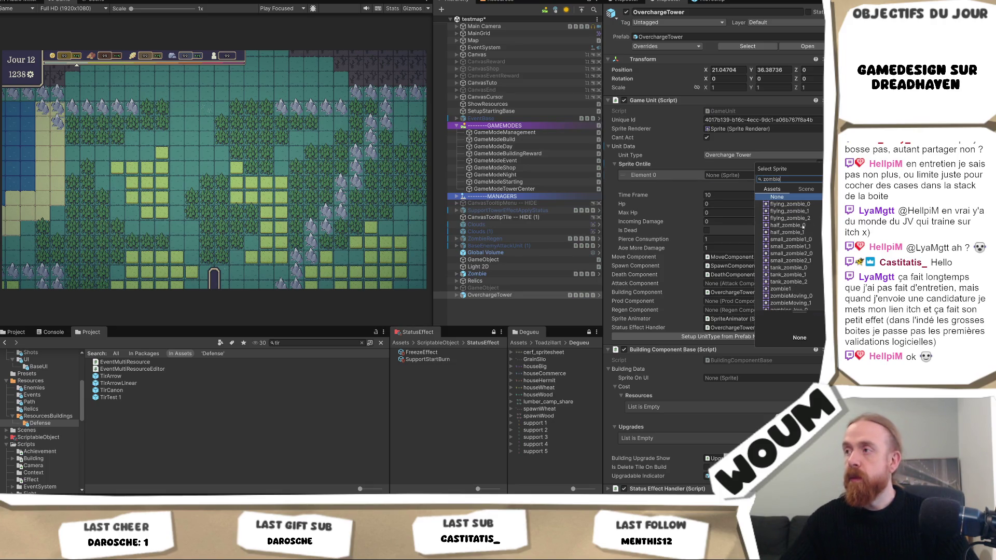
double_click(802, 226)
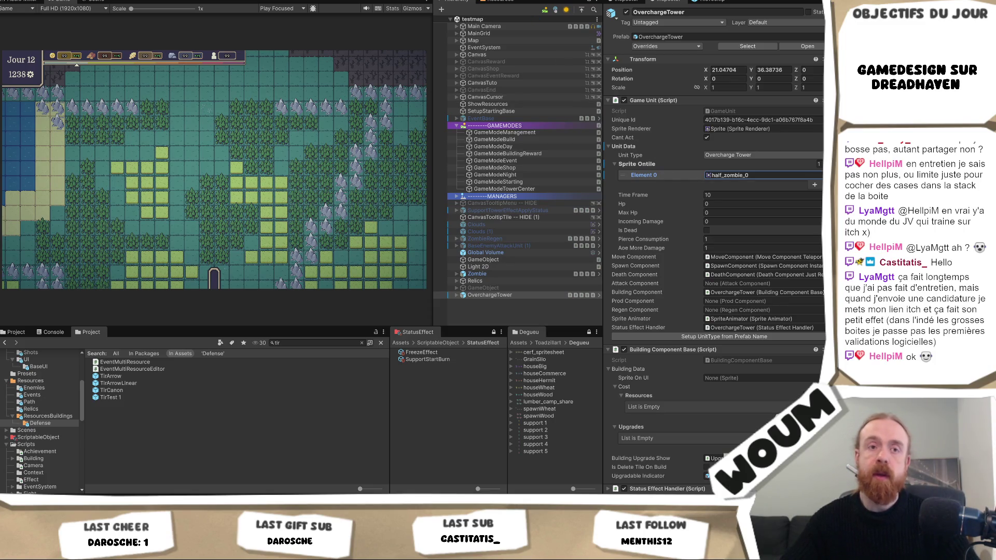
key("ctrl+s")
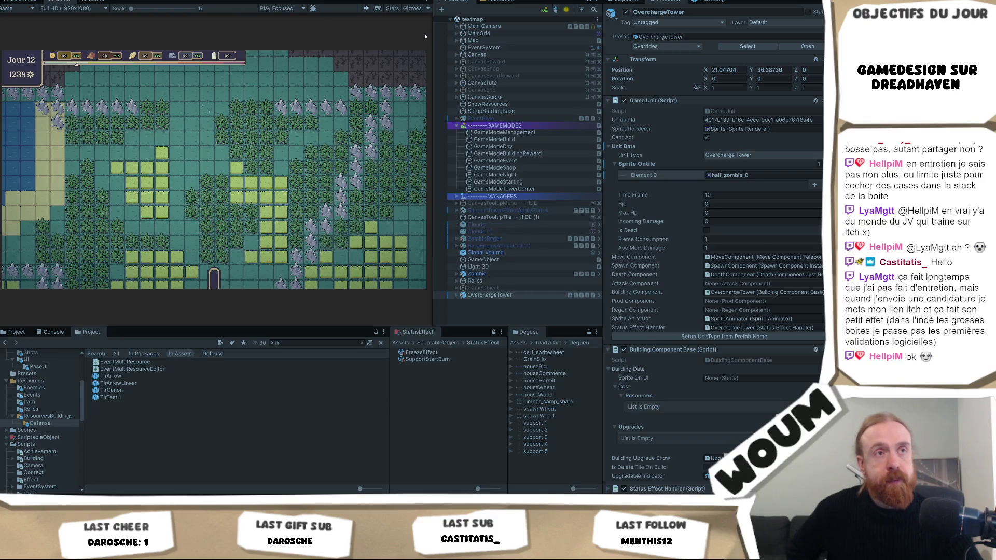
key("ctrl+p")
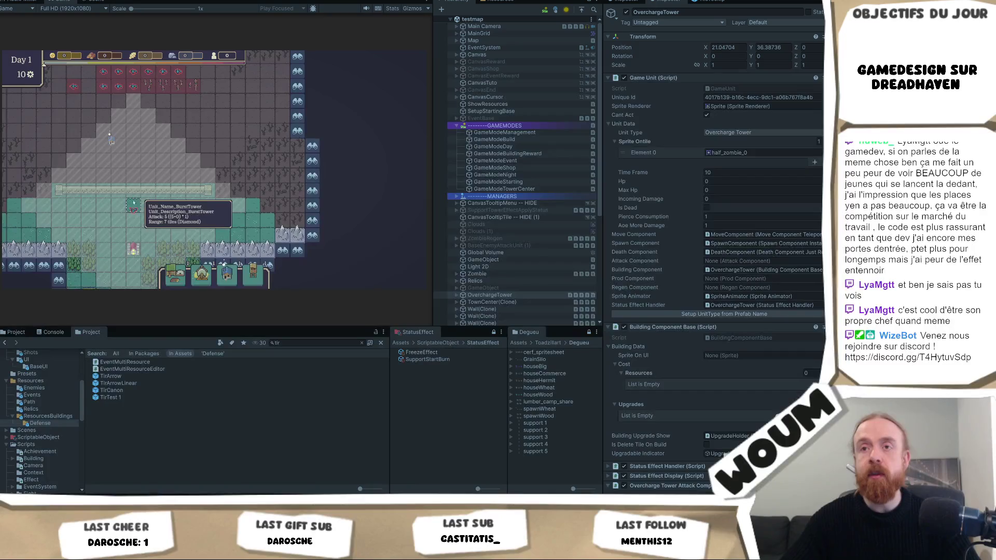
Stop the play test and expand the MANAGERS group in the Hierarchy
key("ctrl+p")
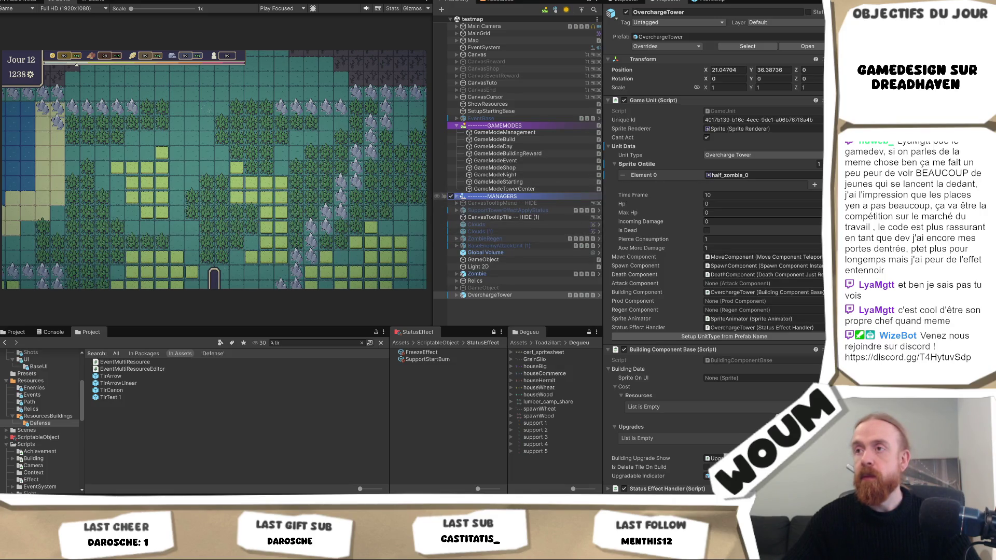
left_click(457, 197)
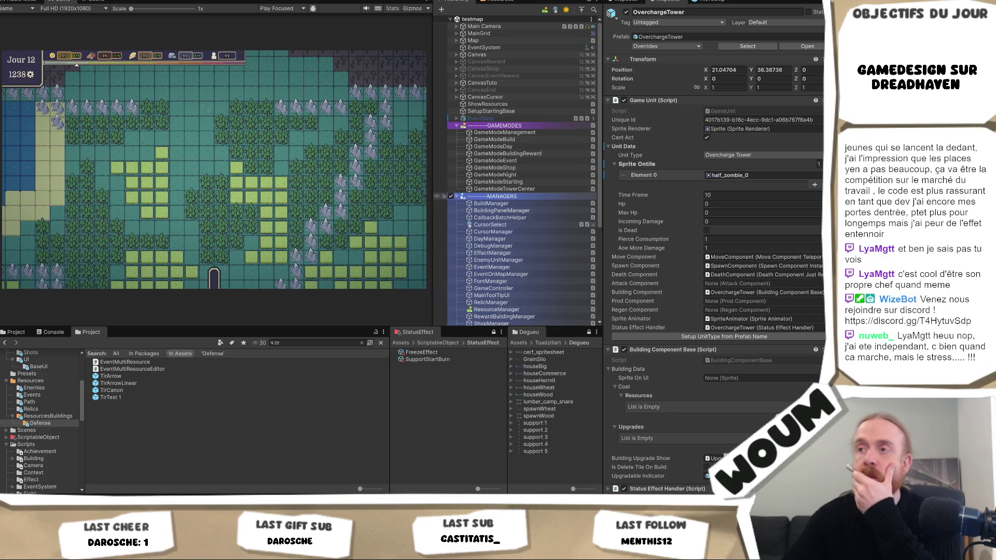
scroll(517, 280, "down", 4)
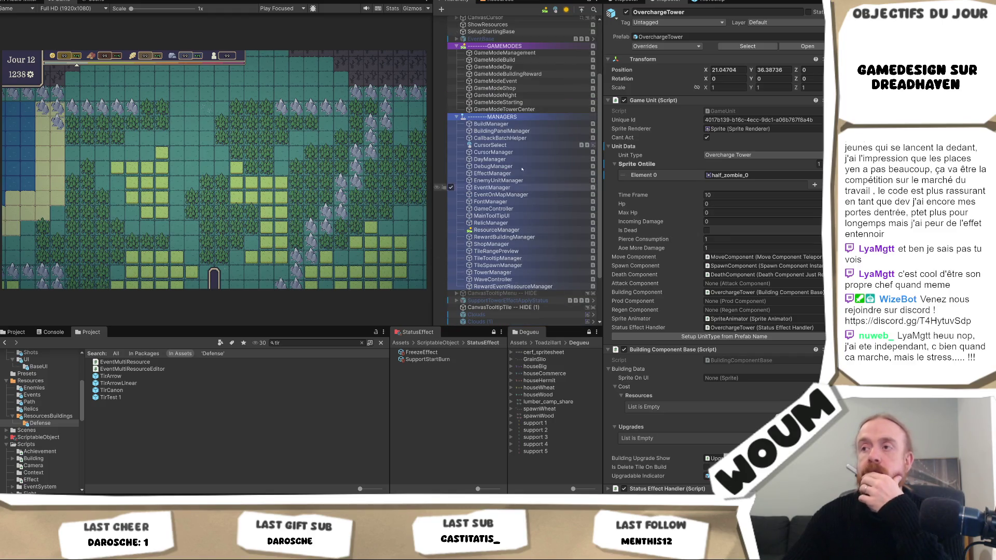
Set GameModeTowerCenter's First Tower Type to Overcharge Tower
left_click(514, 109)
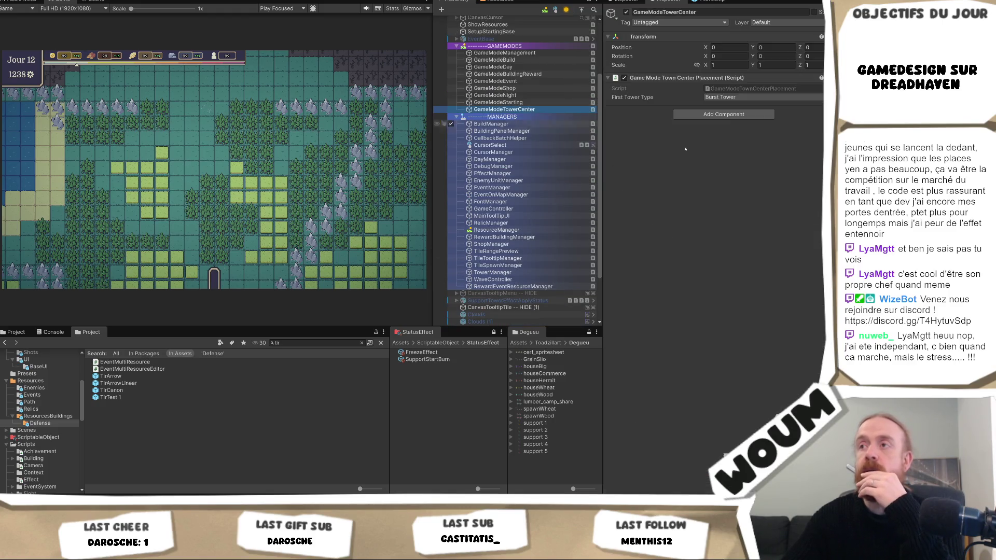
left_click(757, 97)
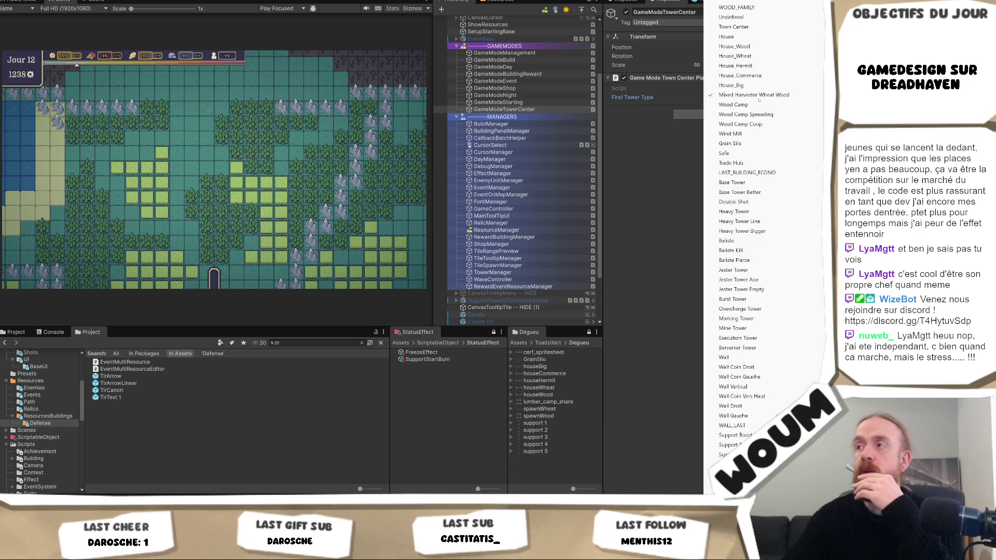
left_click(765, 309)
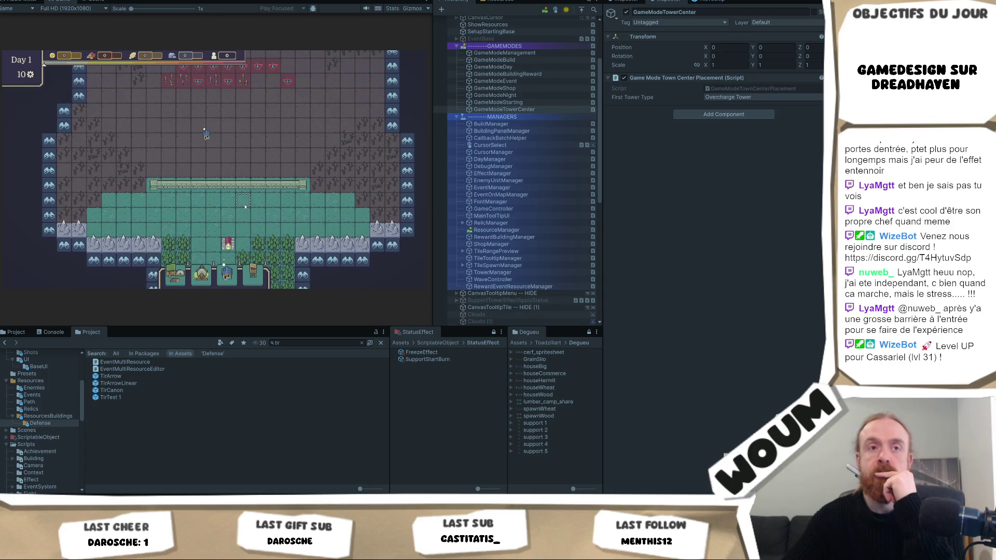
Stop the play test and open the Resources/ResourcesBuildings/Defense folder
mouse_move(220, 192)
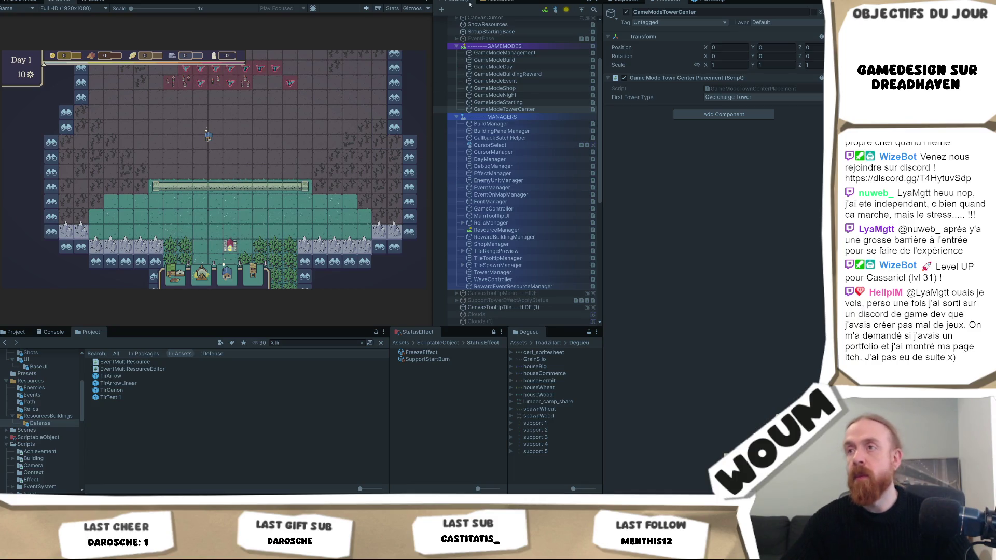
key("ctrl+p")
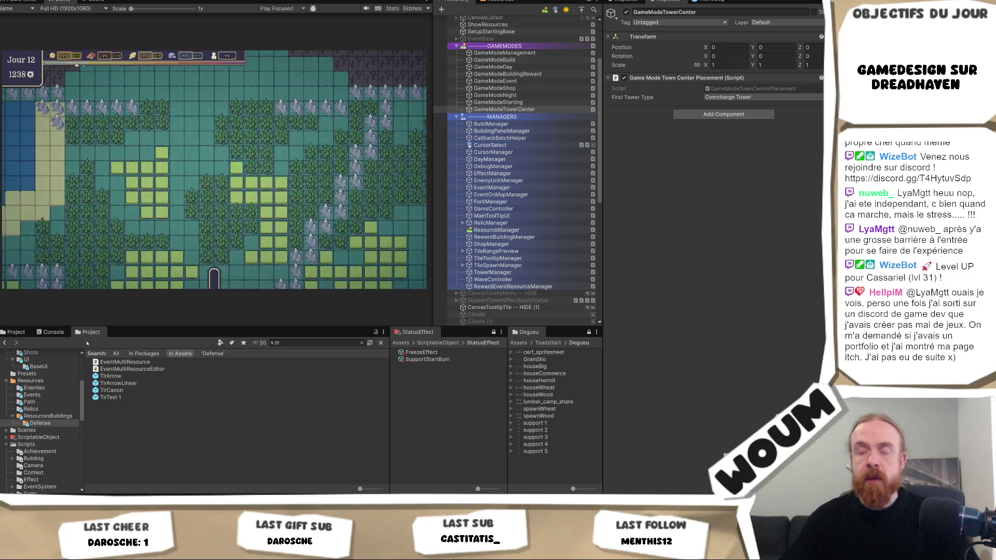
left_click(52, 417)
left_click(47, 424)
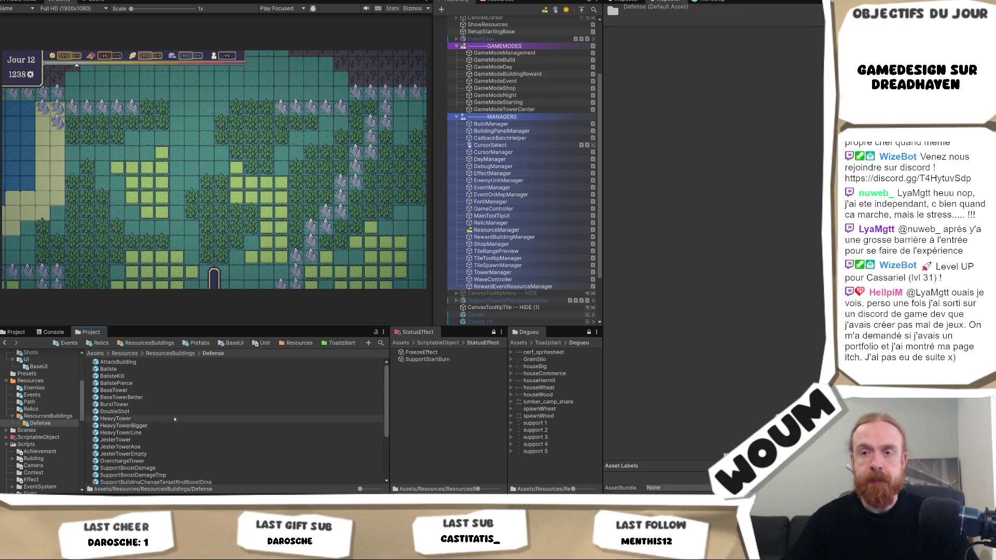
Set the OverchargeTower prefab's Sprite Ontile Element 0 to half_zombie_0, then open and leave the prefab
left_click(164, 462)
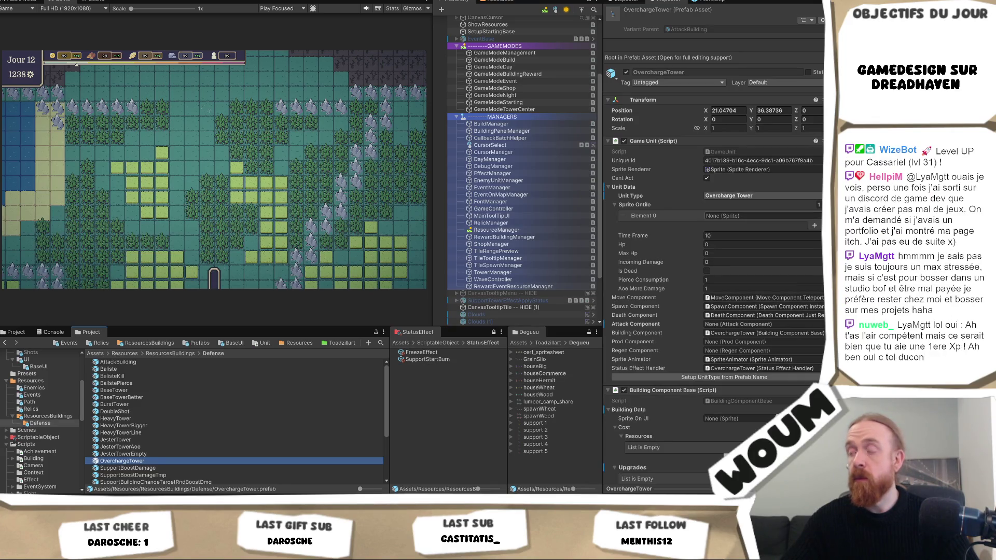
left_click(818, 216)
type("zom")
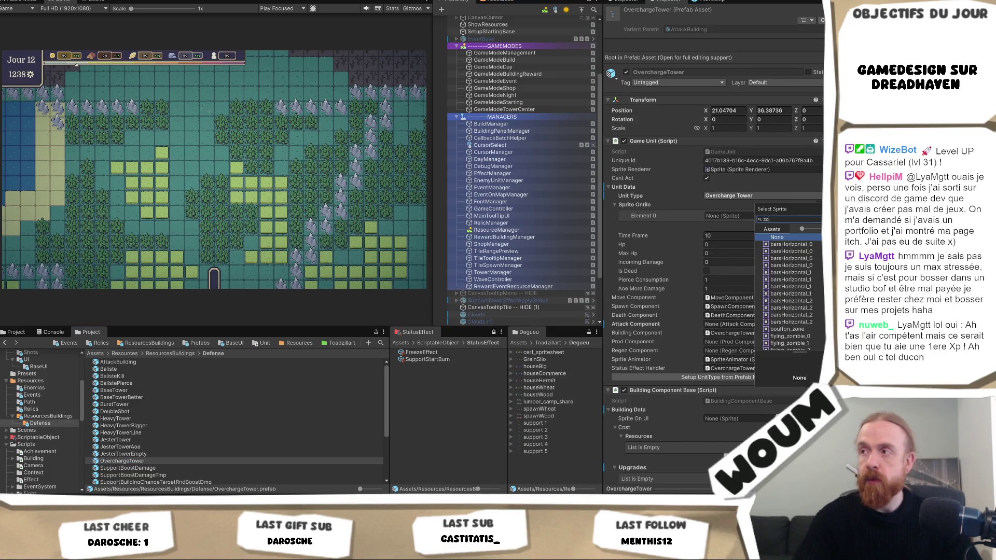
double_click(787, 265)
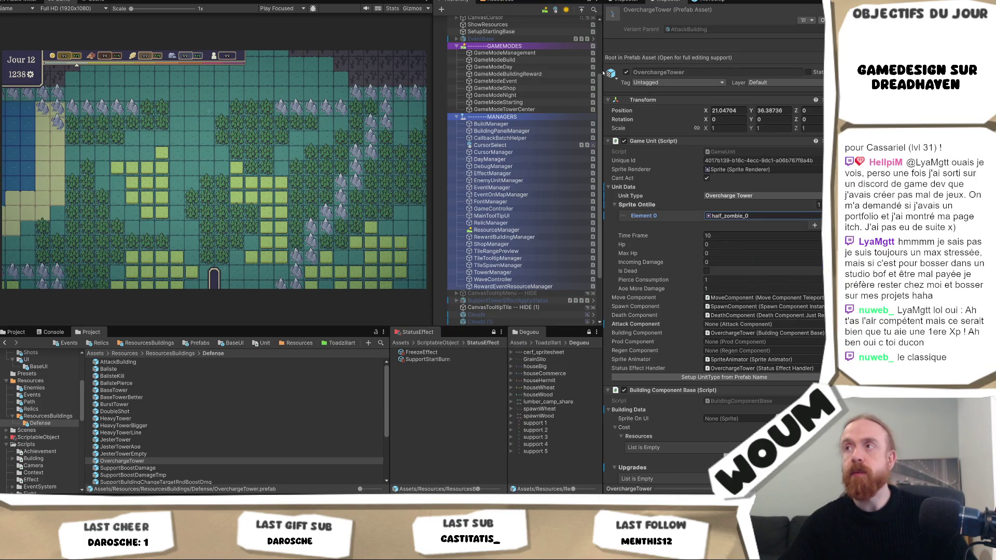
double_click(155, 461)
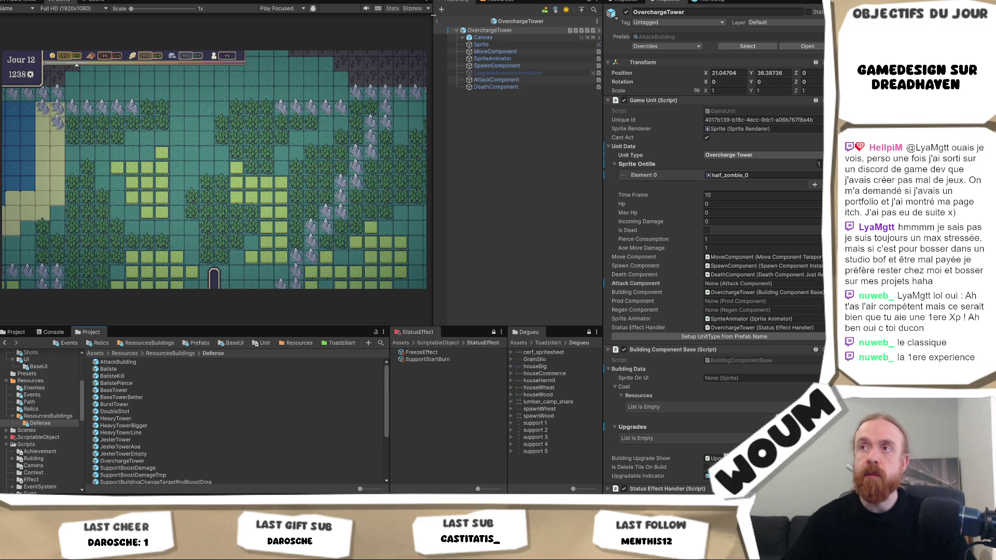
left_click(436, 21)
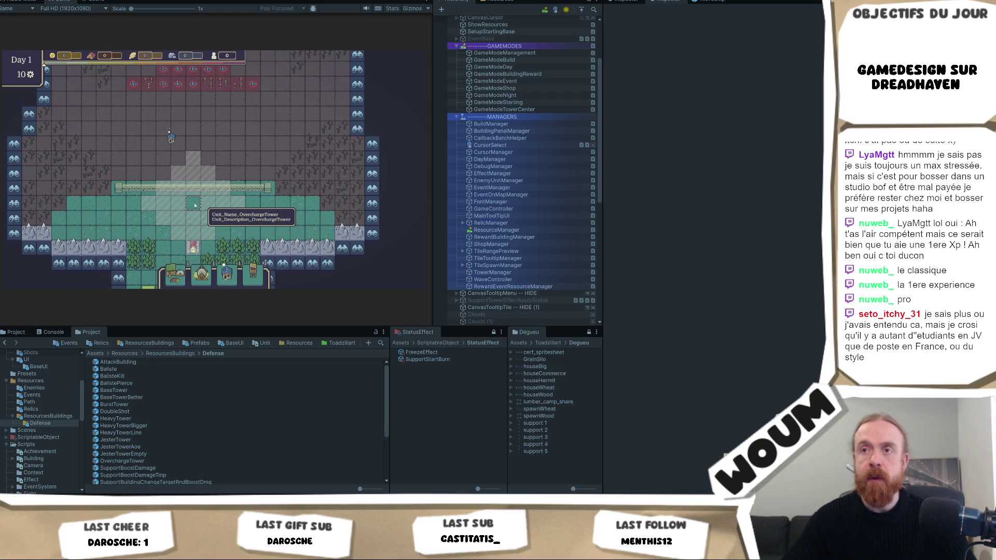
Stop the play test, then set the OverchargeTower prefab's Attack Component to its own Overcharge Tower script
right_click(194, 205)
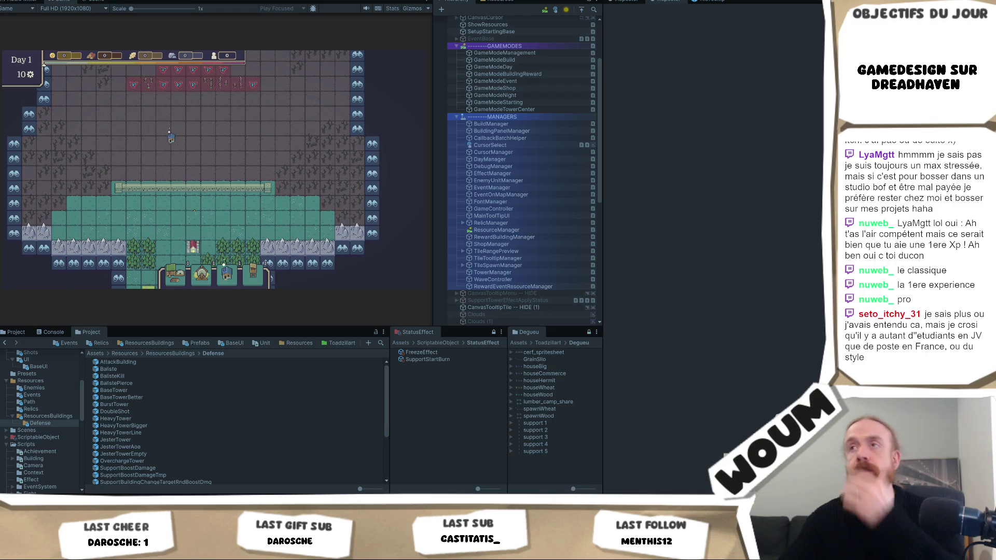
key("ctrl+p")
left_click(156, 461)
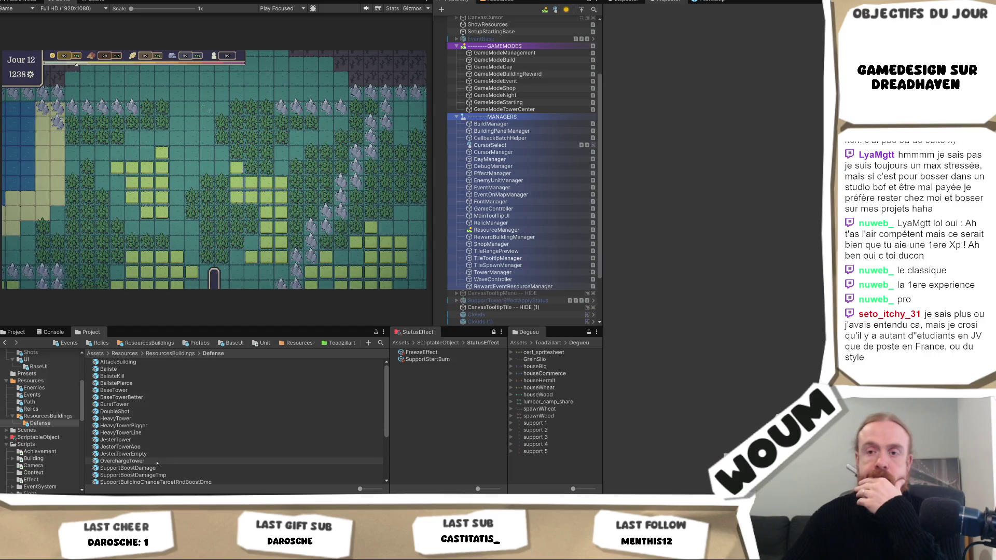
double_click(157, 461)
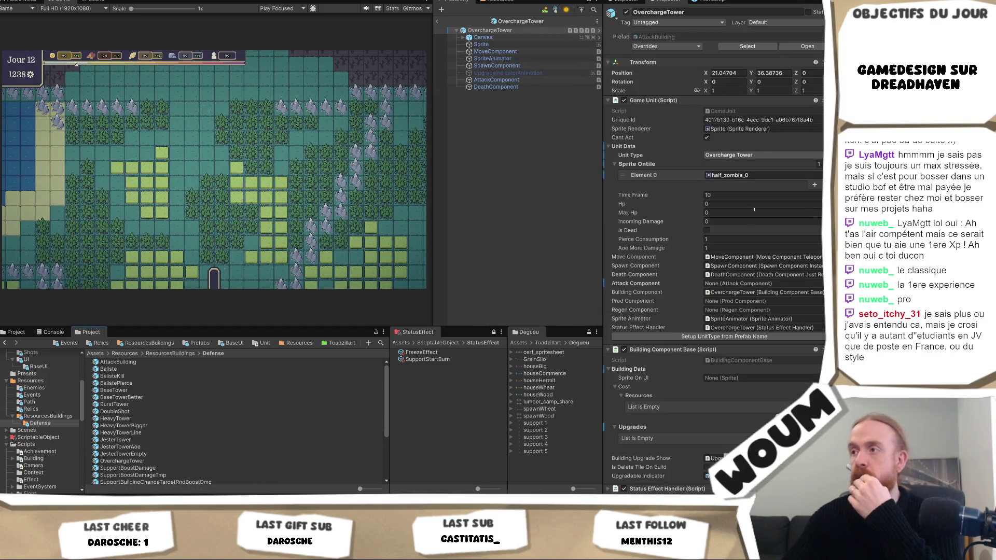
scroll(753, 234, "down", 1)
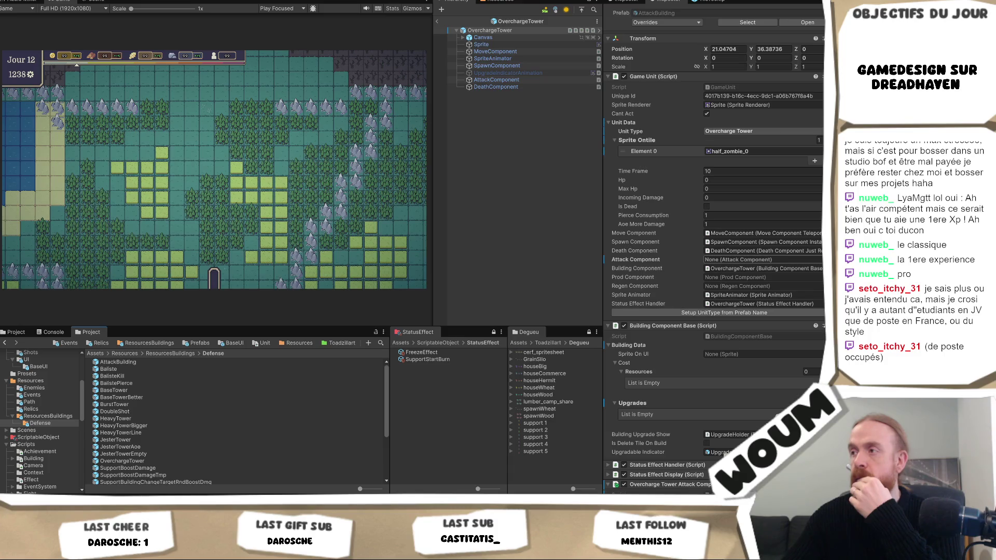
left_click(819, 259)
double_click(791, 288)
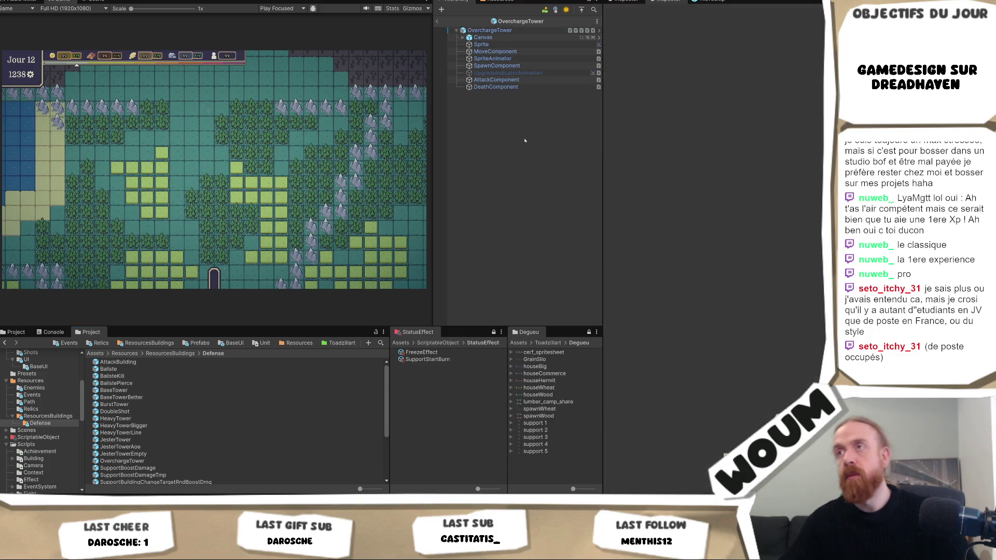
left_click(437, 22)
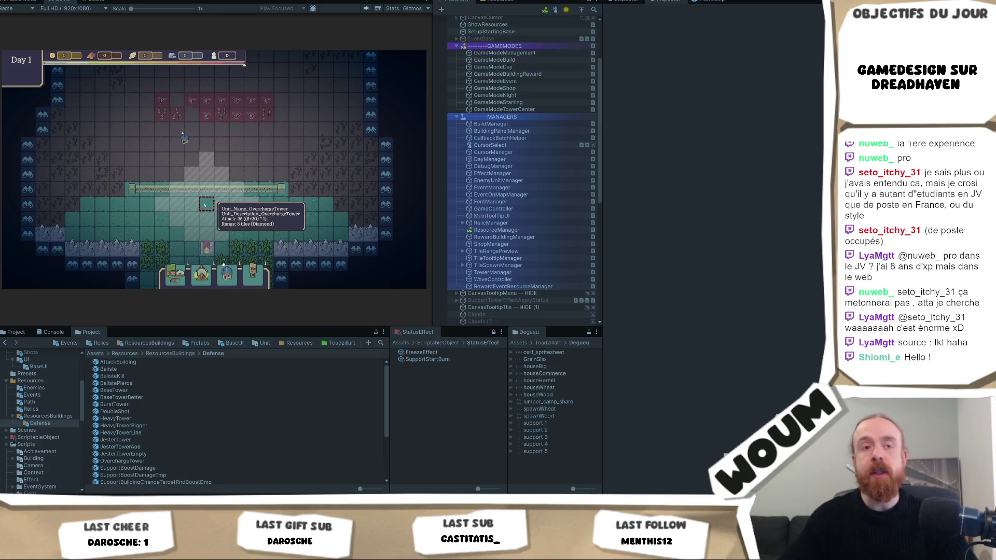
Zoom the Game view in and out to inspect the OverchargeTower on the starting grass at Day 1
scroll(205, 205, "up", 1)
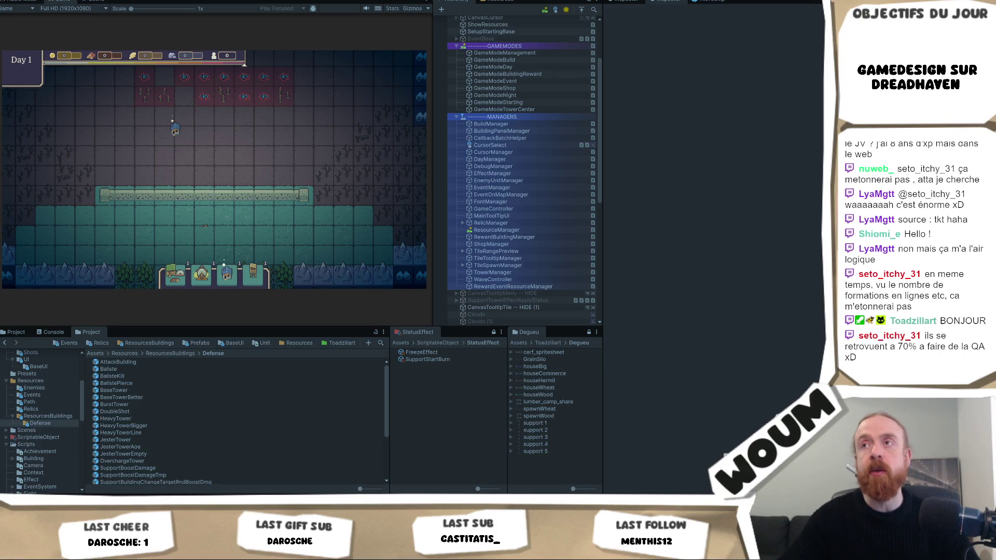
scroll(252, 170, "down", 2)
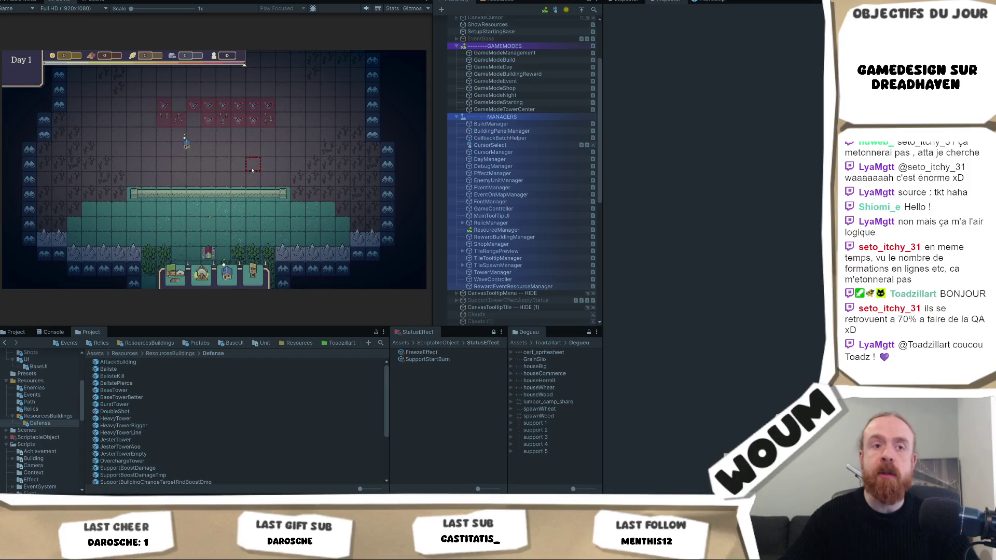
Switch to the media player showing the AttackZombie_2026_02_02.mp4 clip
mouse_move(266, 193)
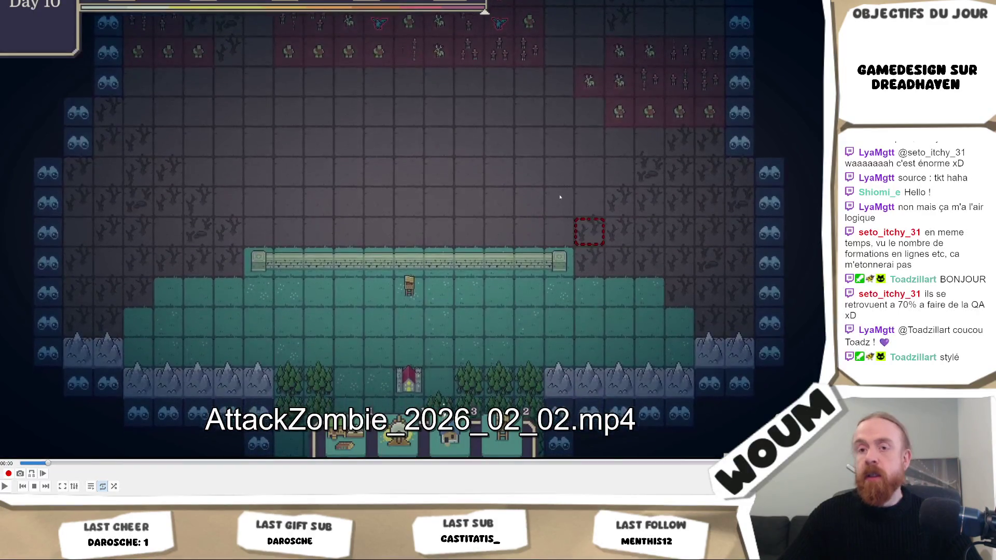
Replay the zombie wall-attack clip from the start, then go back to the Unity editor
key("space")
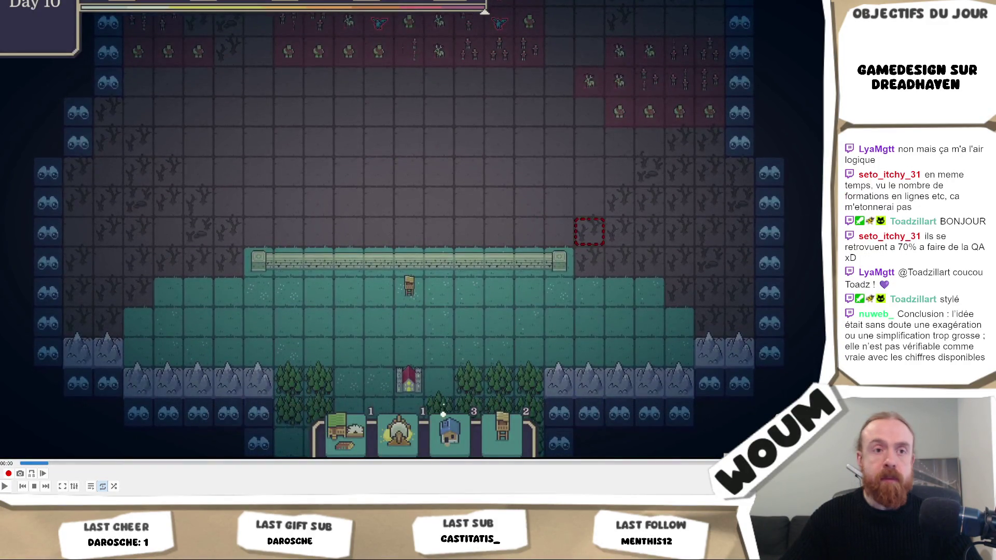
key("alt+Tab")
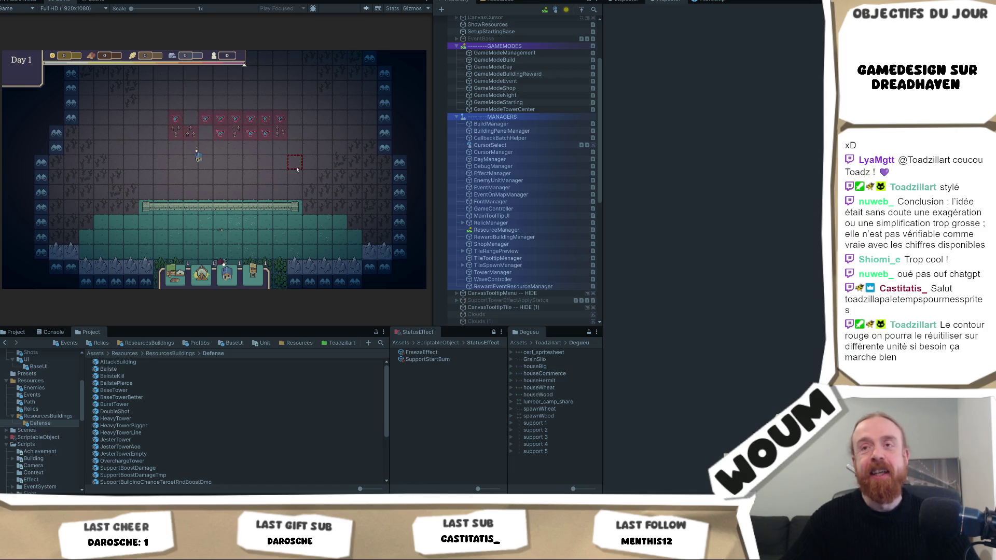
Pan and zoom around the map, then take the Base Tower reward card to reach Day 2
left_click_drag(283, 186, 262, 189)
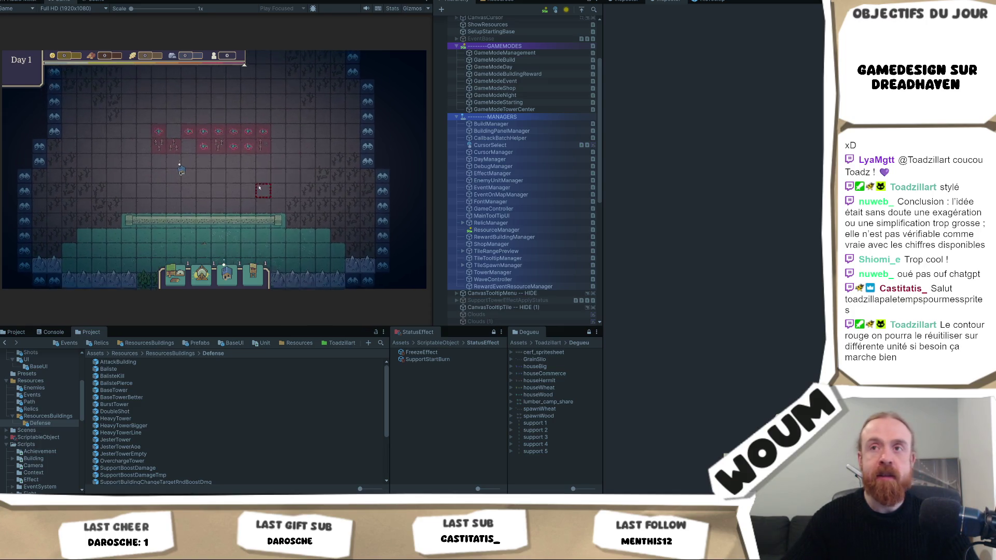
scroll(256, 195, "up", 3)
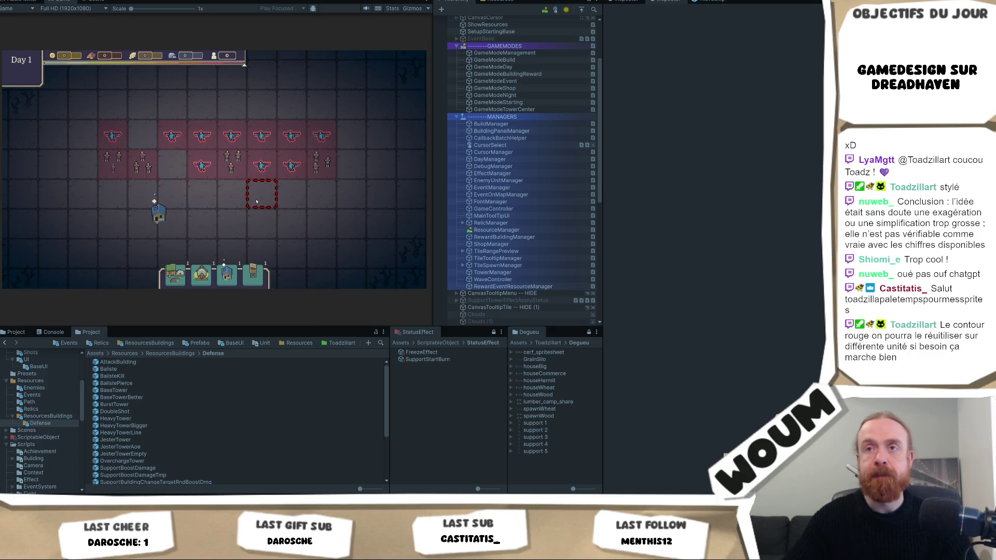
scroll(256, 202, "down", 3)
mouse_move(242, 172)
scroll(242, 172, "up", 1)
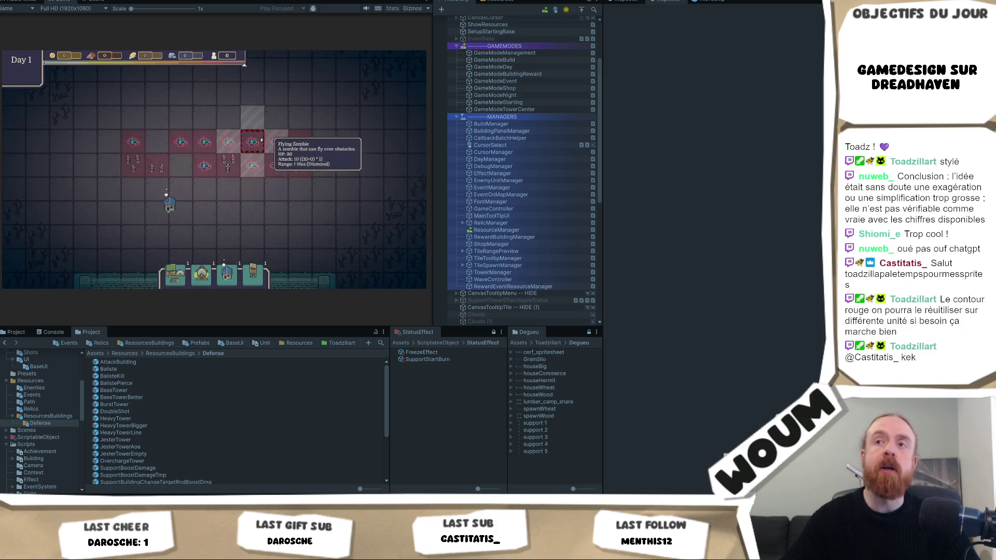
scroll(266, 209, "down", 1)
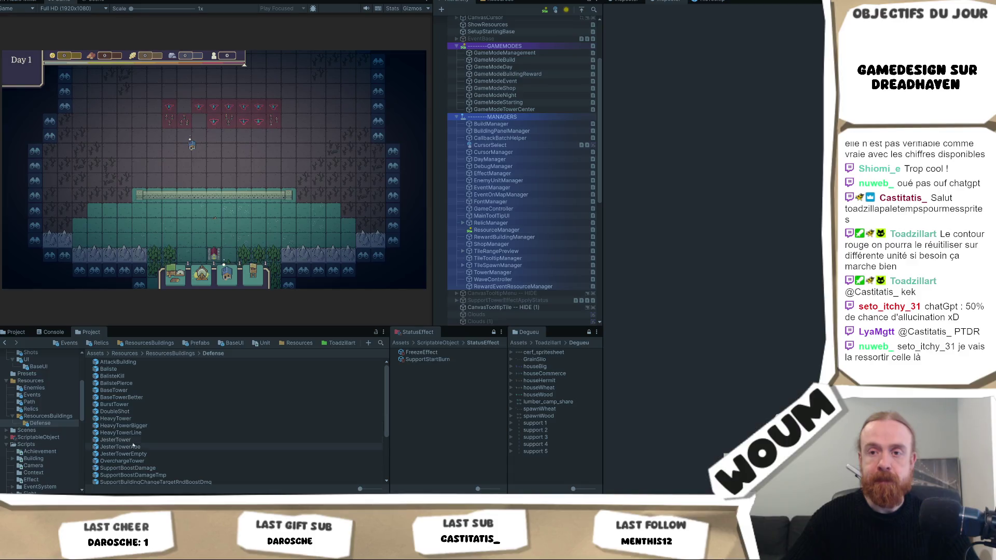
mouse_move(214, 215)
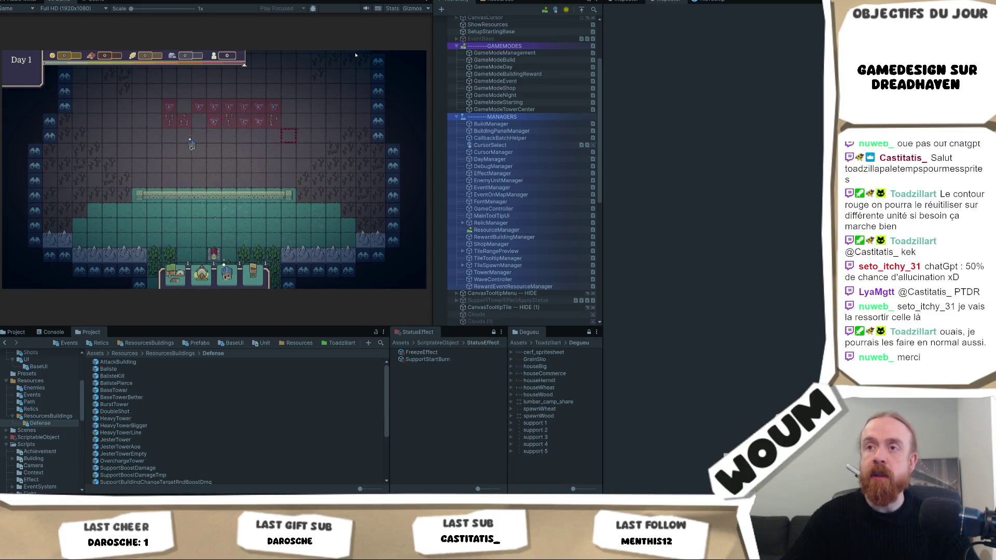
left_click(228, 220)
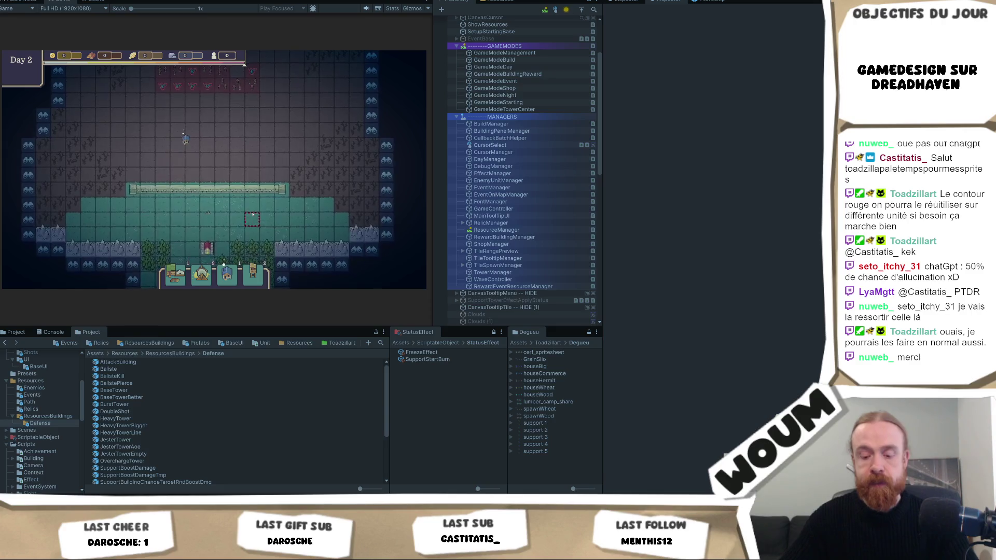
Zoom around the map and check the Flying Zombie tooltip as the Day 2 wave reaches the wall
mouse_move(206, 199)
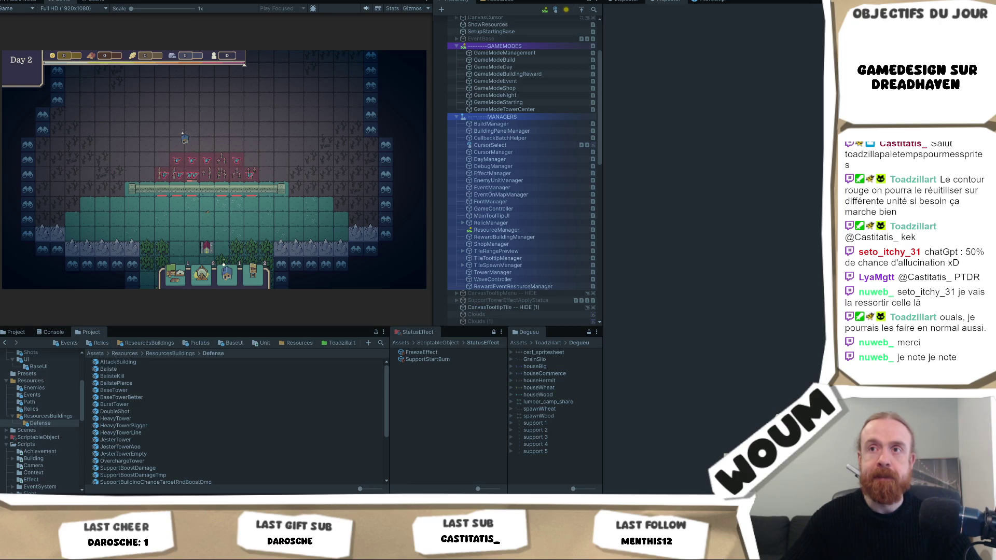
scroll(345, 74, "up", 3)
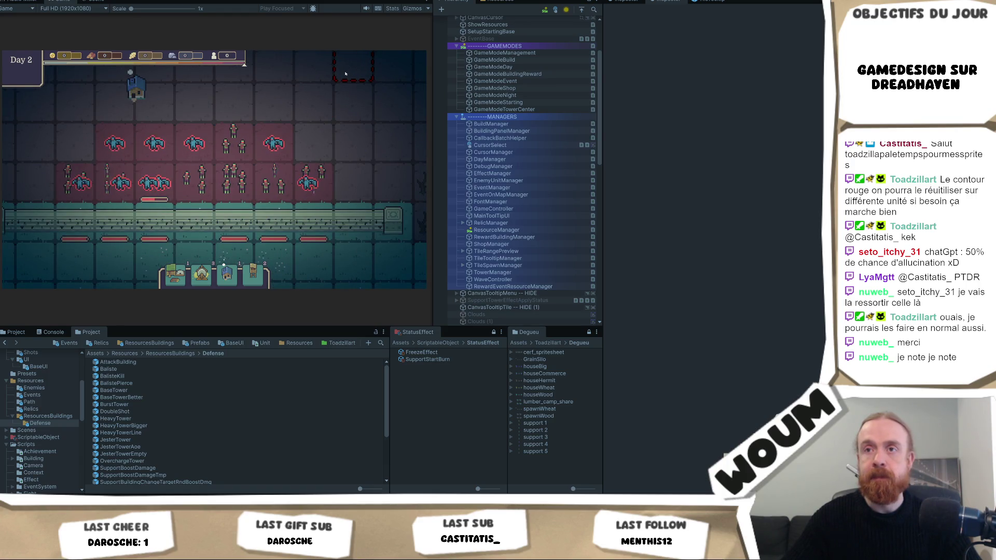
mouse_move(205, 145)
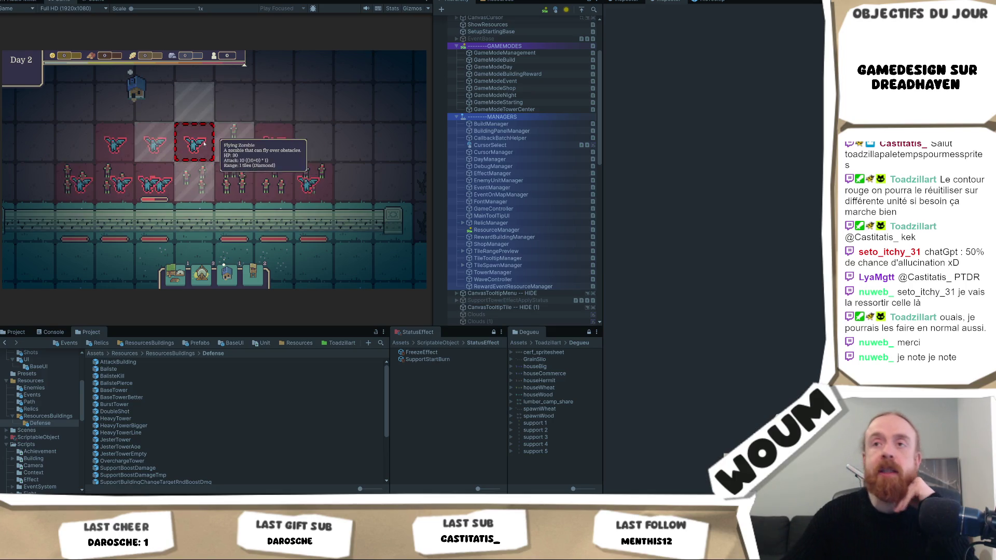
scroll(201, 128, "down", 2)
scroll(201, 128, "up", 2)
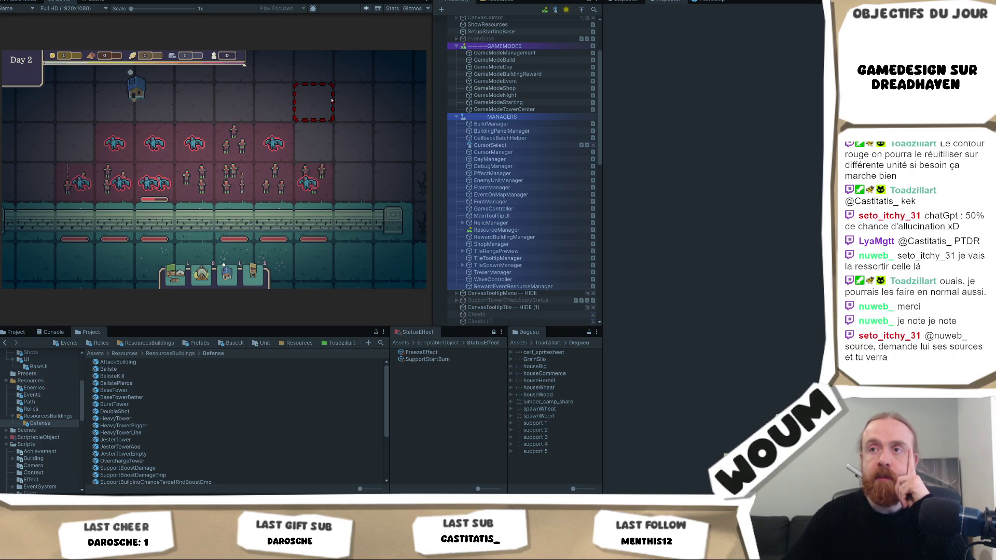
scroll(332, 100, "down", 2)
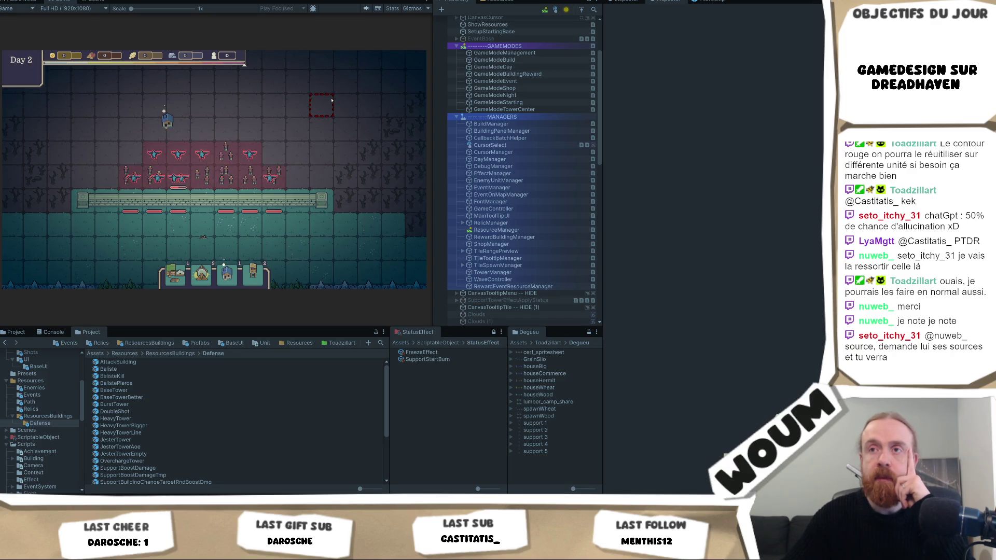
scroll(319, 139, "down", 2)
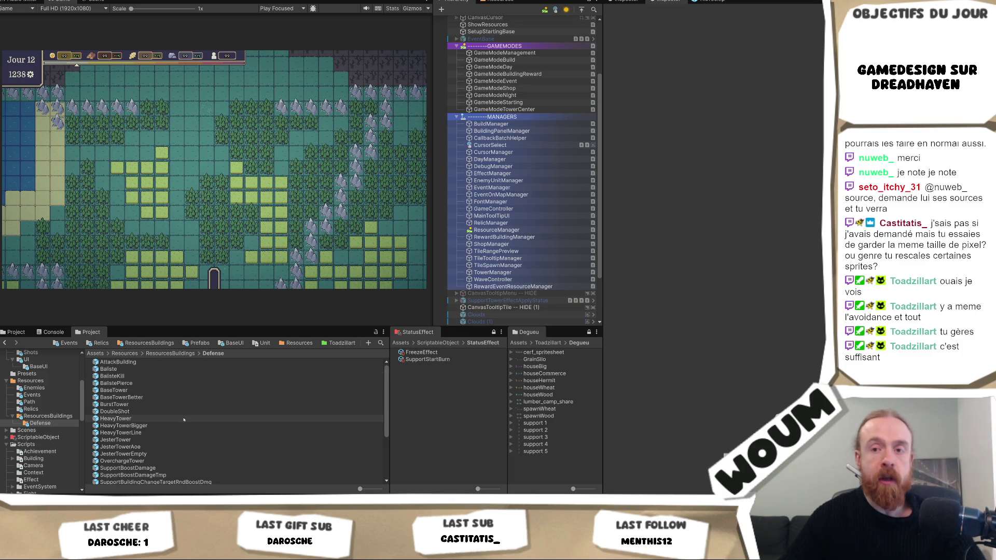
Compare the OverchargeTower prefab's properties with SupportBoostDamage, then reselect OverchargeTower
scroll(163, 436, "down", 2)
left_click(161, 435)
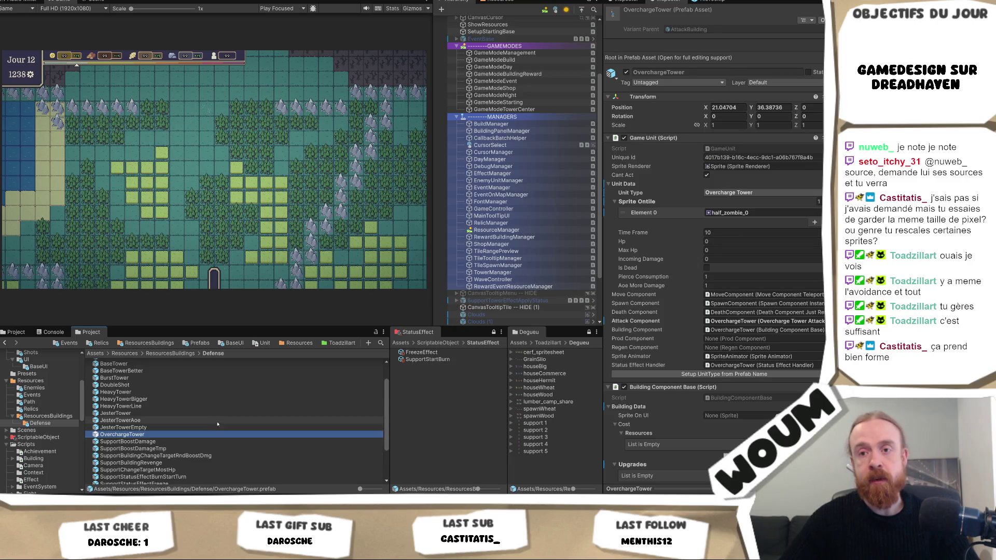
left_click(203, 441)
left_click(205, 434)
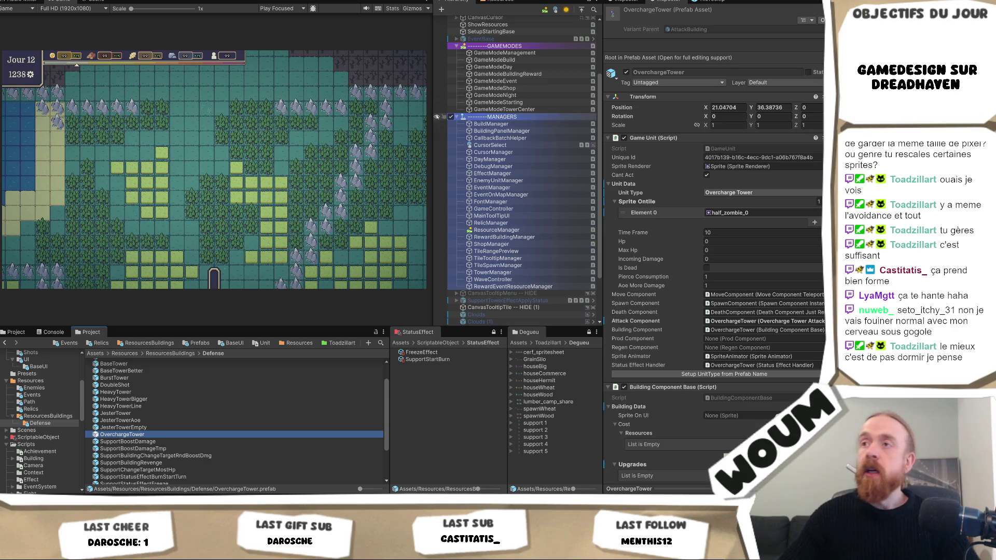
left_click(435, 109)
Drag the splitter beside the Game view to widen that panel a little
mouse_move(436, 109)
left_mouse_down()
mouse_move(446, 123)
mouse_move(433, 123)
mouse_move(435, 130)
left_mouse_up()
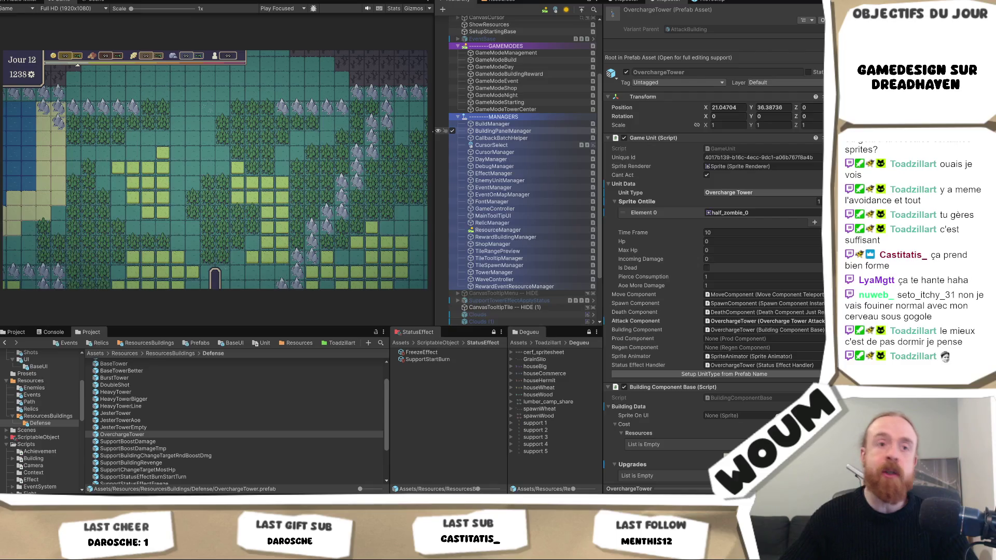
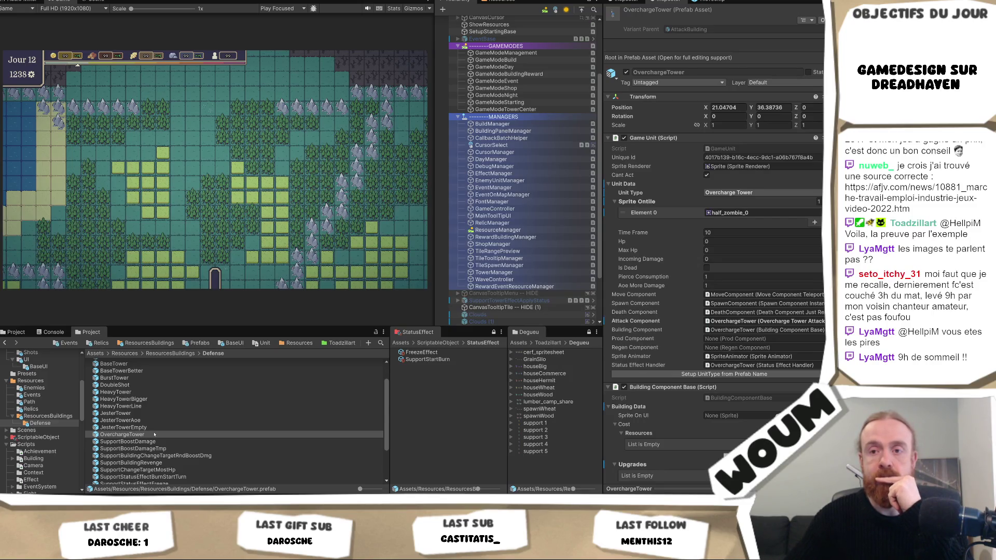
Select the OverchargeTower prefab in the Defense folder, then bring up UnitType.cs in Visual Studio
left_click(154, 435)
scroll(154, 436, "down", 1)
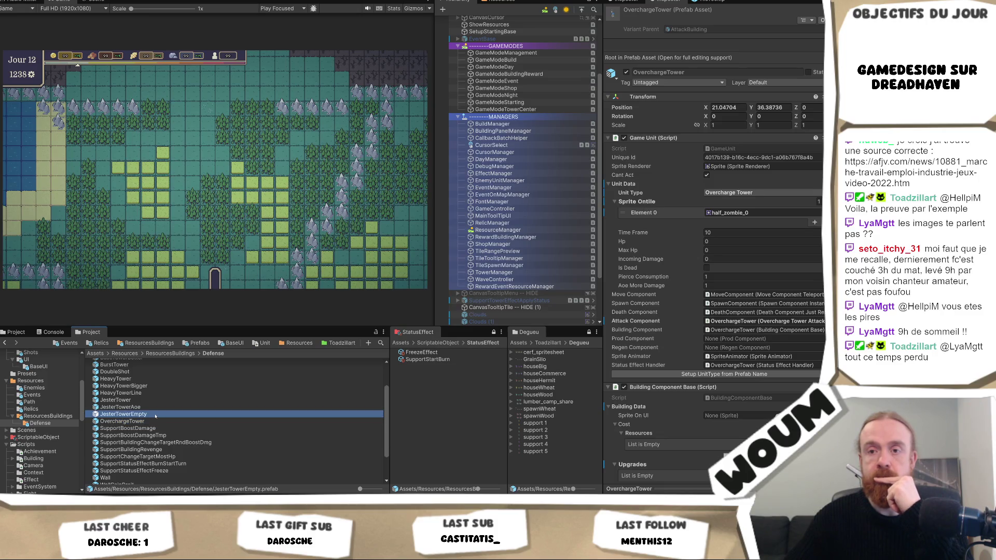
scroll(524, 230, "down", 3)
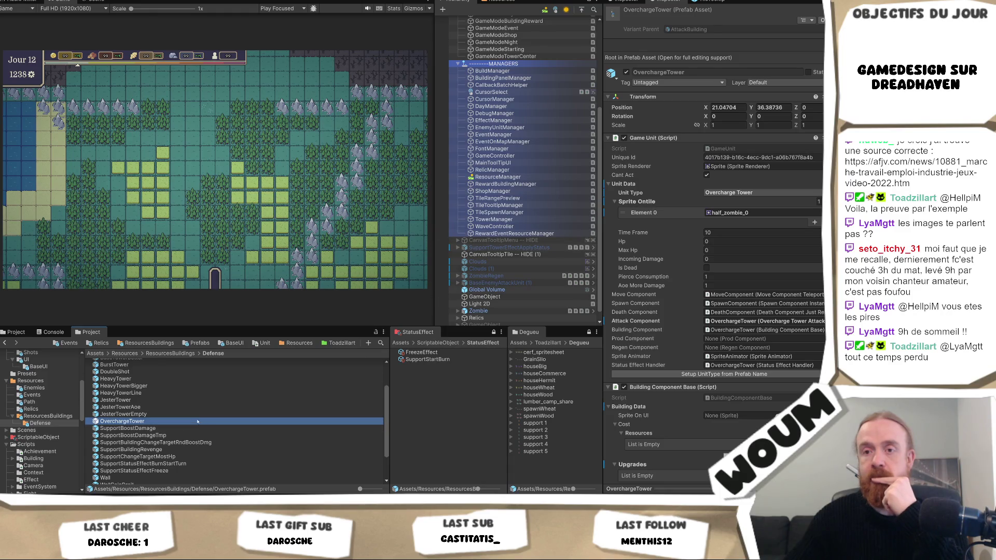
key("alt+Tab")
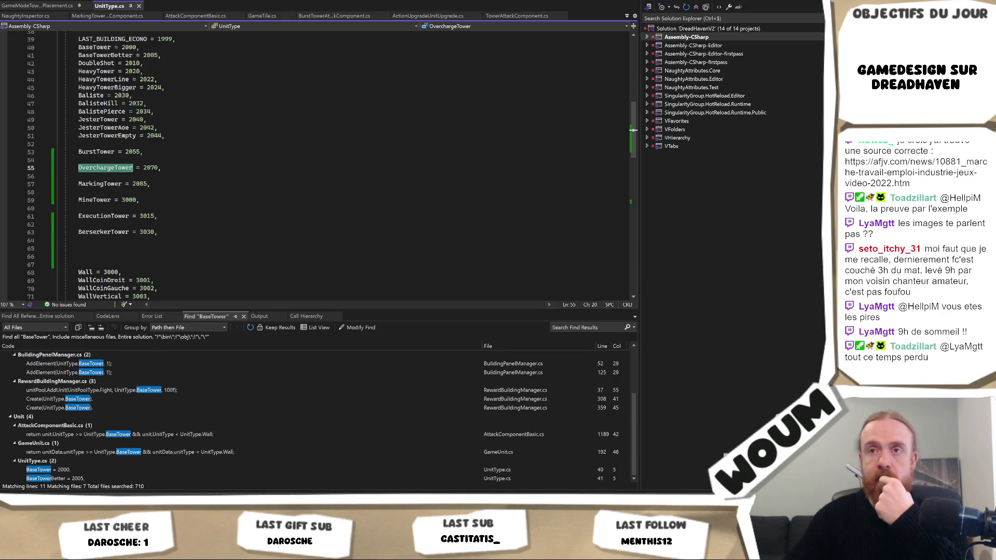
Check the MarkingTower = 2065 line in UnitType.cs, then return to Unity
left_click(122, 184)
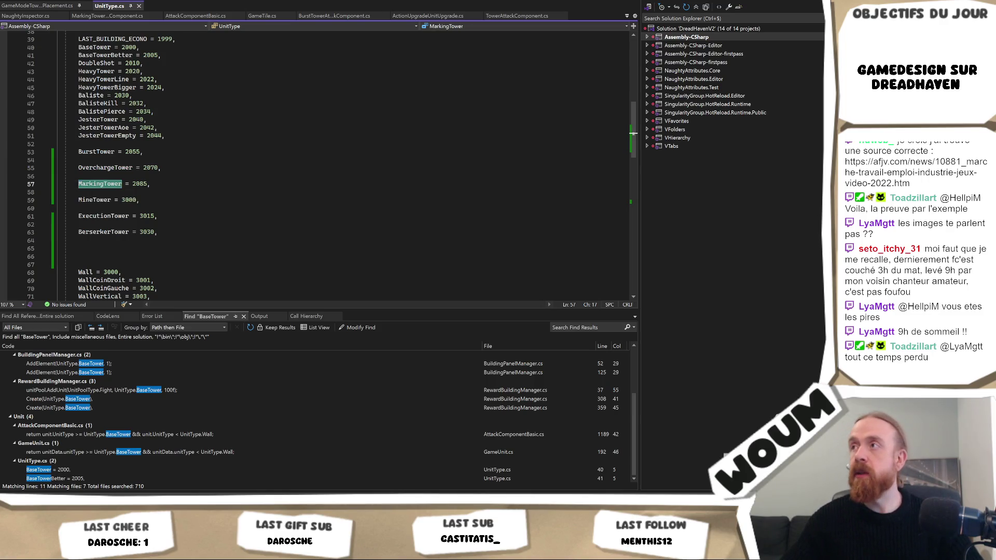
key("alt+Tab")
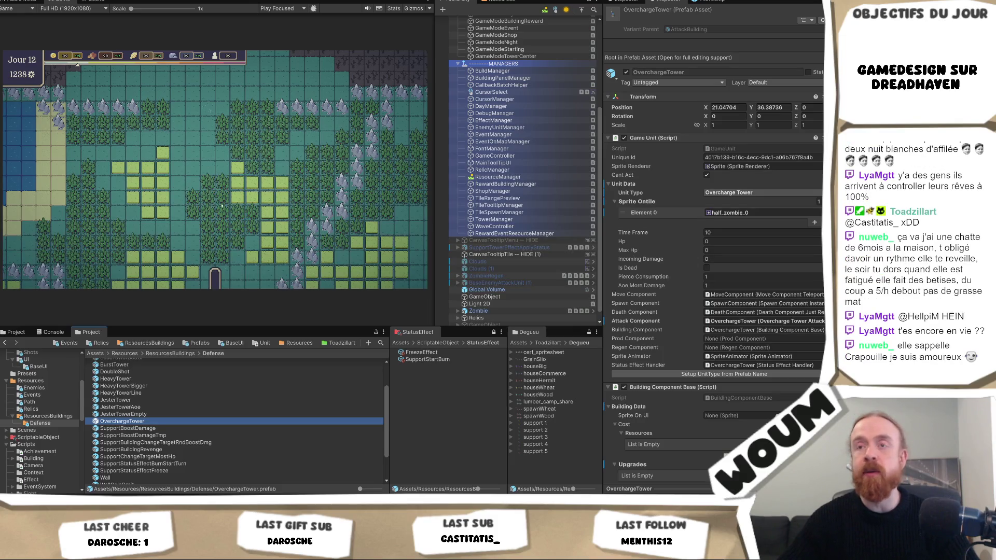
Widen the Game view slightly and scroll through the Overcharge Tower Attack Component settings
mouse_move(432, 190)
left_mouse_down()
mouse_move(447, 193)
mouse_move(437, 193)
left_mouse_up()
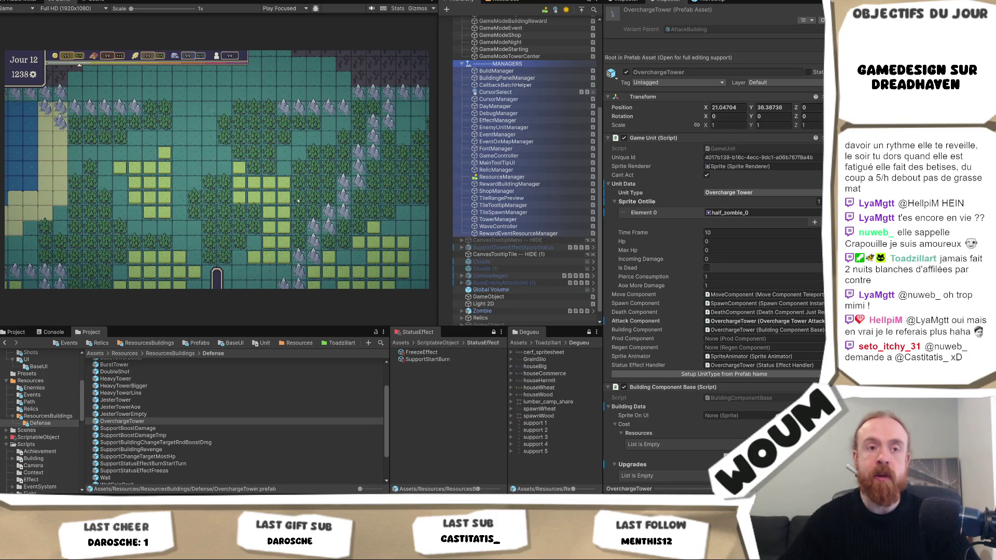
scroll(744, 294, "down", 10)
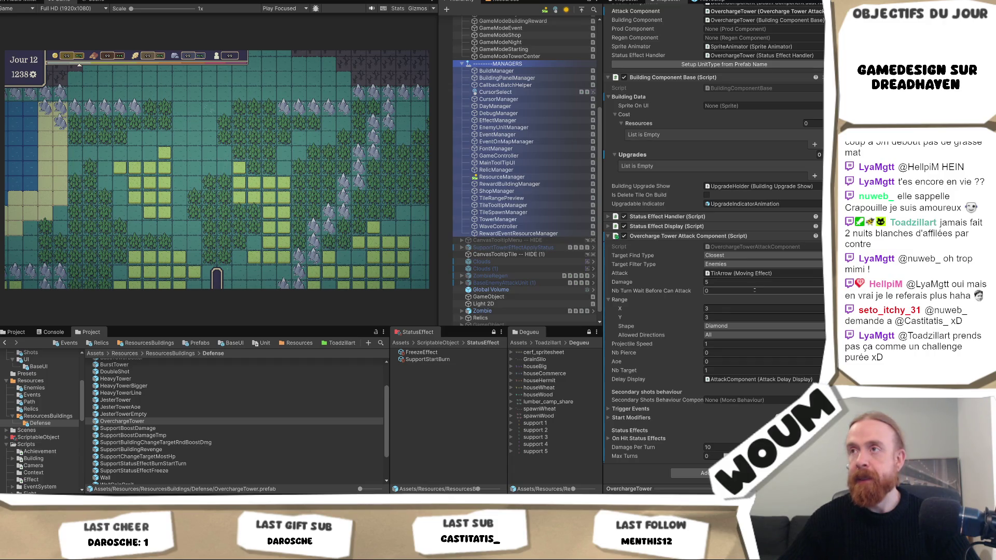
scroll(753, 289, "up", 3)
scroll(754, 290, "down", 3)
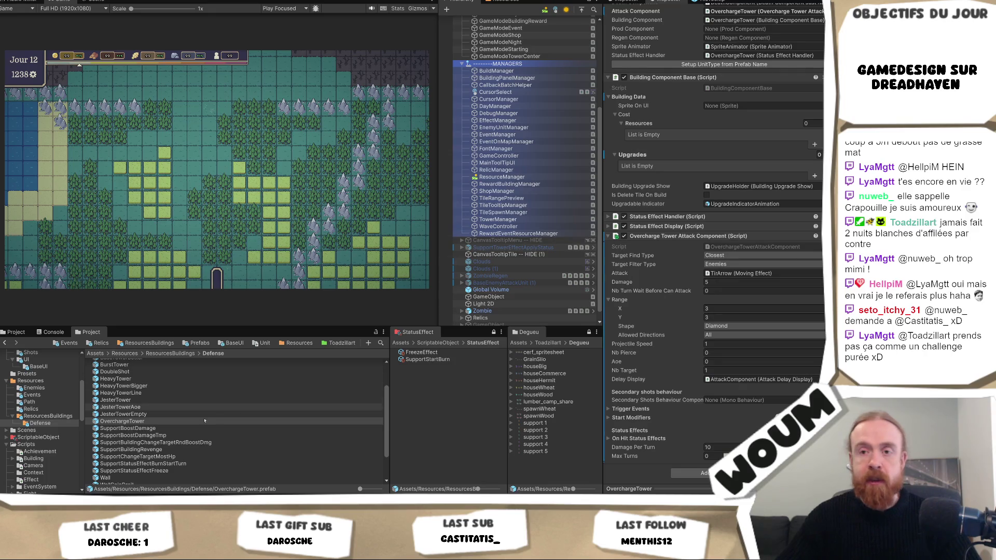
Reselect the OverchargeTower prefab and glance at the code in Visual Studio
left_click(122, 421)
mouse_move(4, 415)
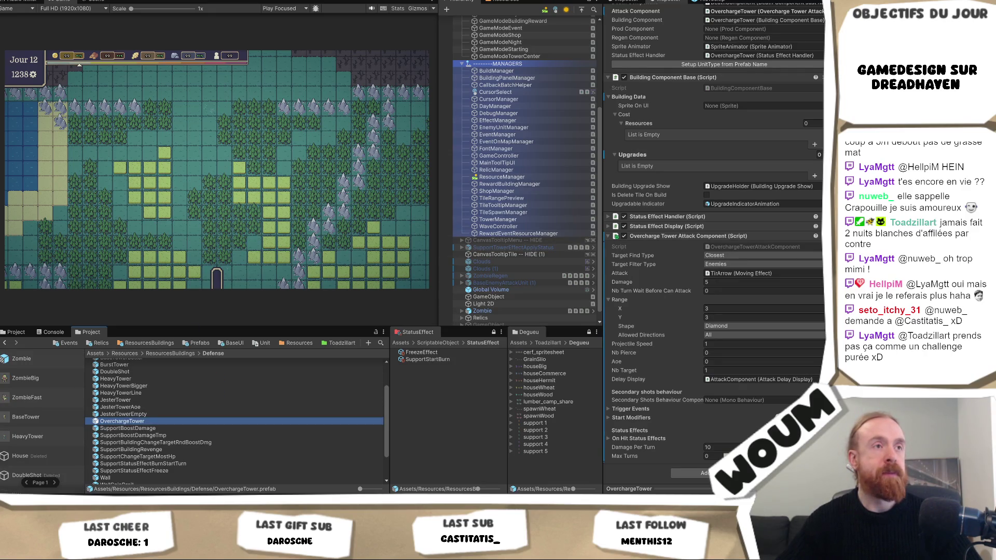
key("alt+Tab")
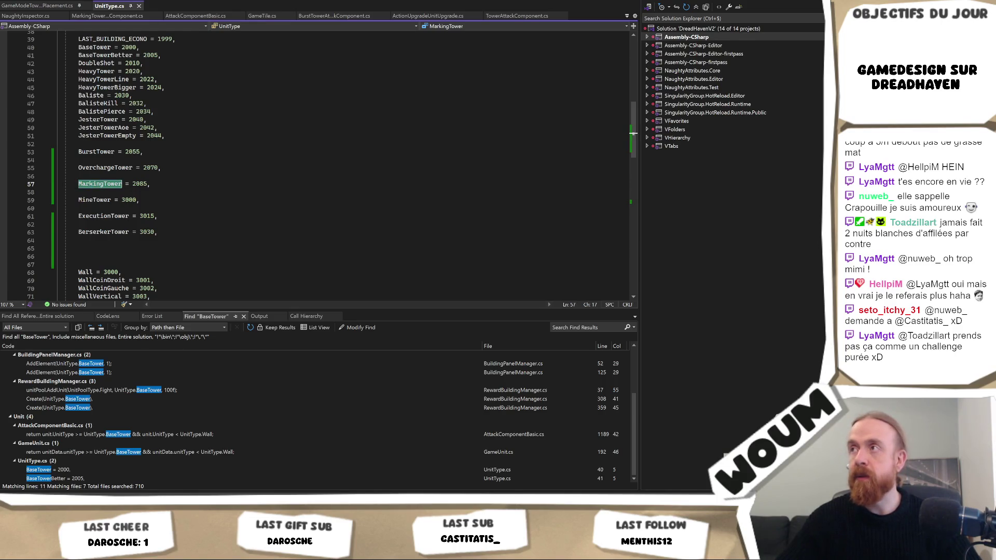
key("alt+Tab")
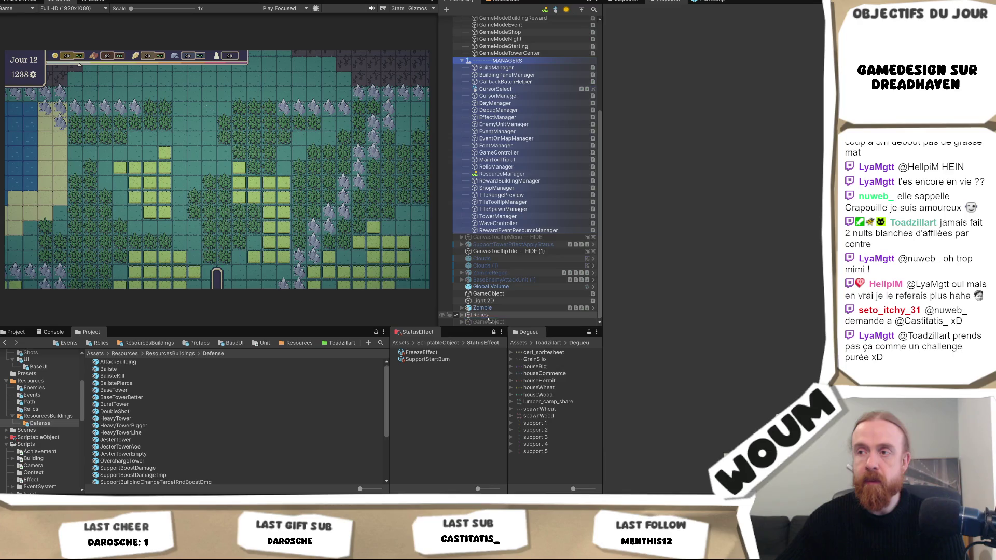
Place an AttackBuilding instance in the scene and rename it MarkingTower
left_click_drag(487, 318, 491, 316)
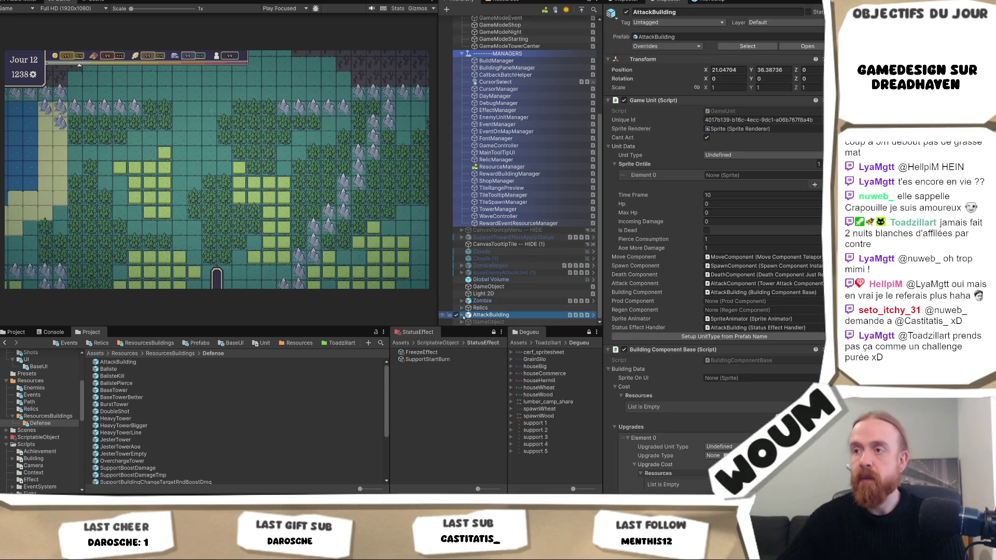
left_click(512, 314)
type("MarkingTower")
key("Return")
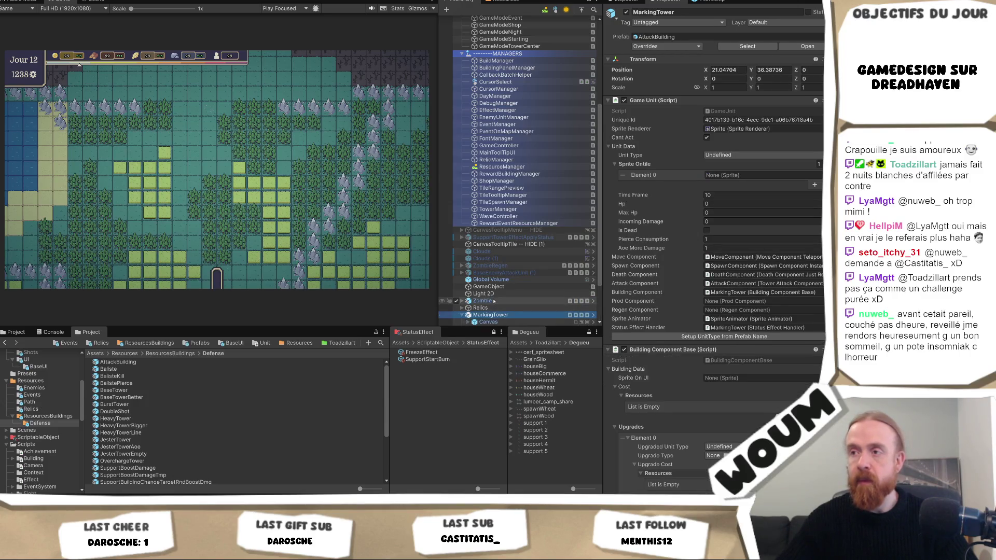
key("alt+Tab")
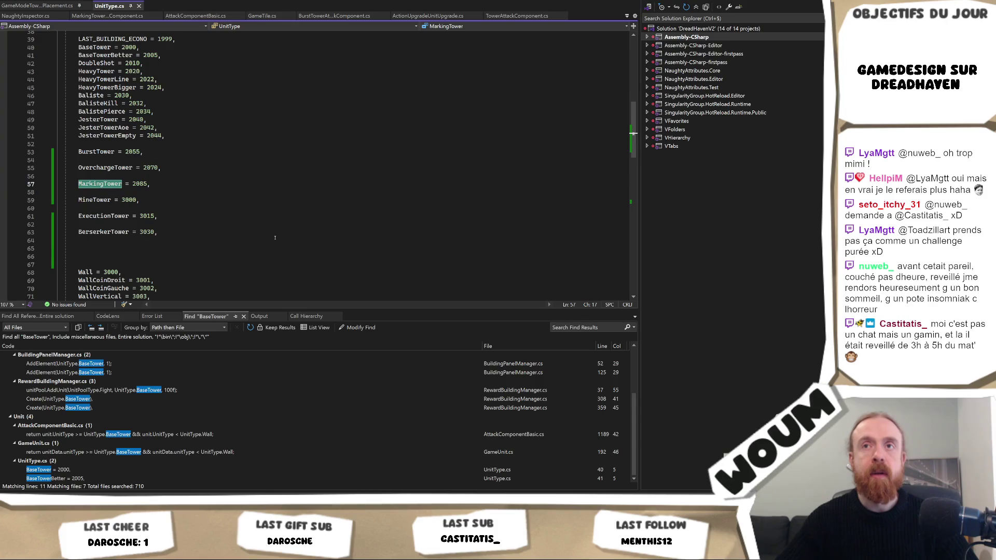
key("alt+Tab")
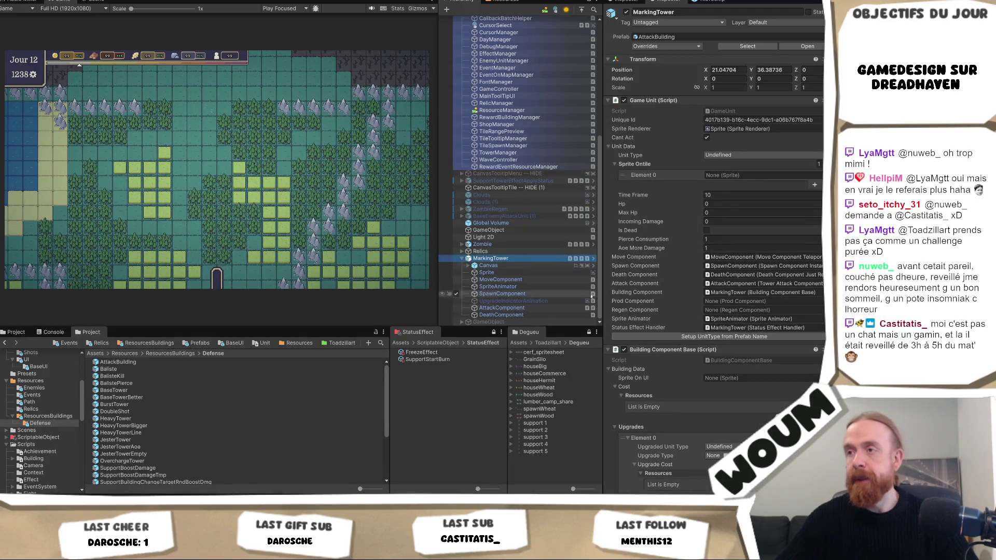
Add a Marking Tower Attack Component and assign it to the Attack Component slot
scroll(715, 311, "down", 5)
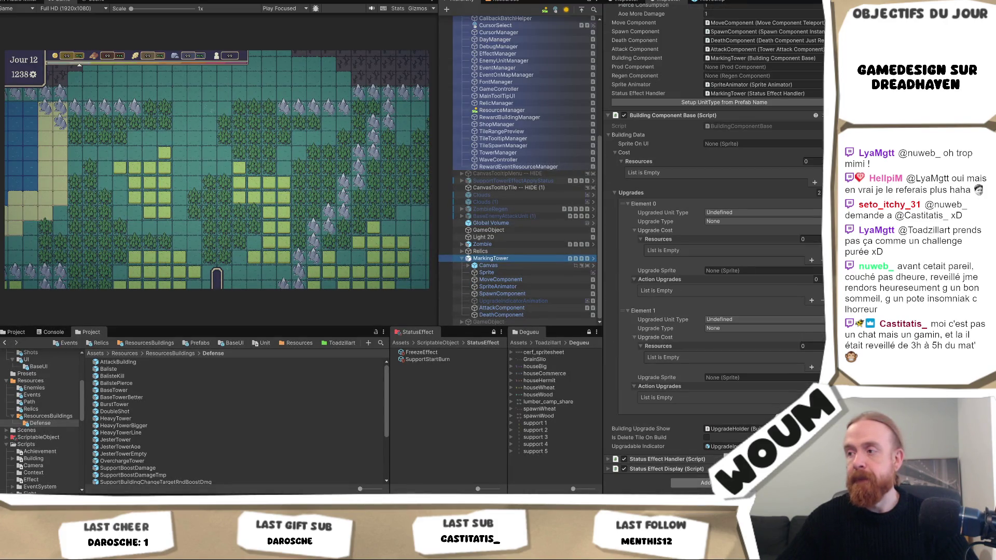
key("ctrl+shift+a")
type("Over")
type("Mark")
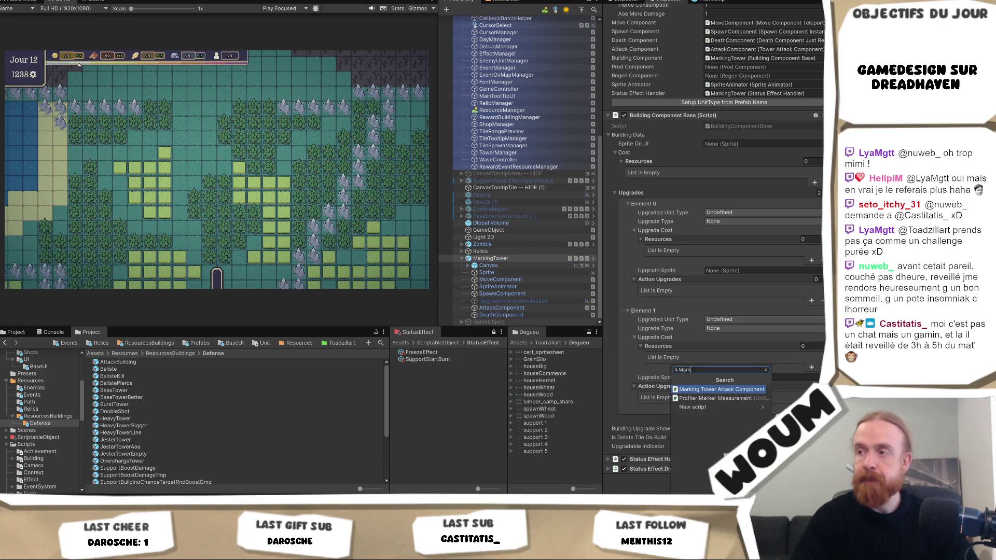
key("Return")
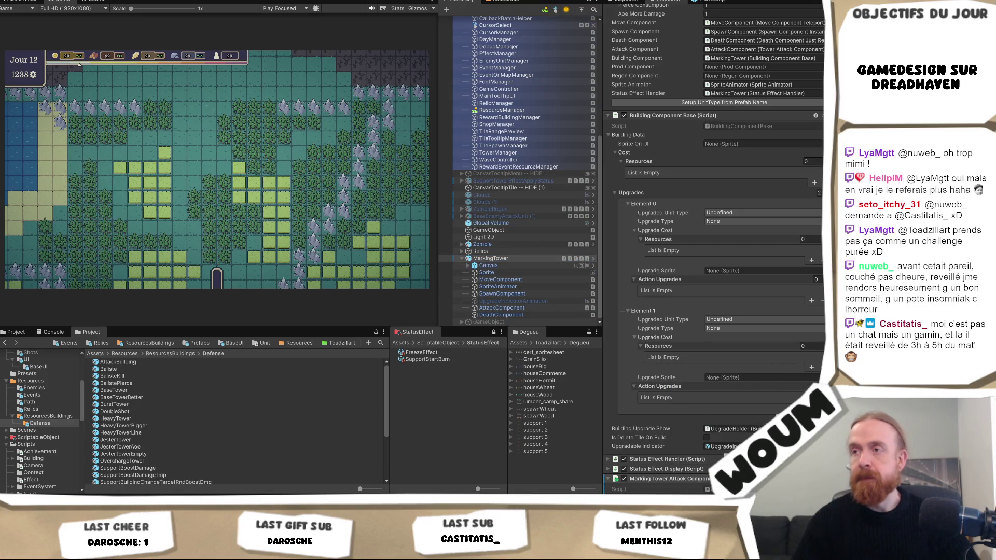
scroll(694, 393, "down", 2)
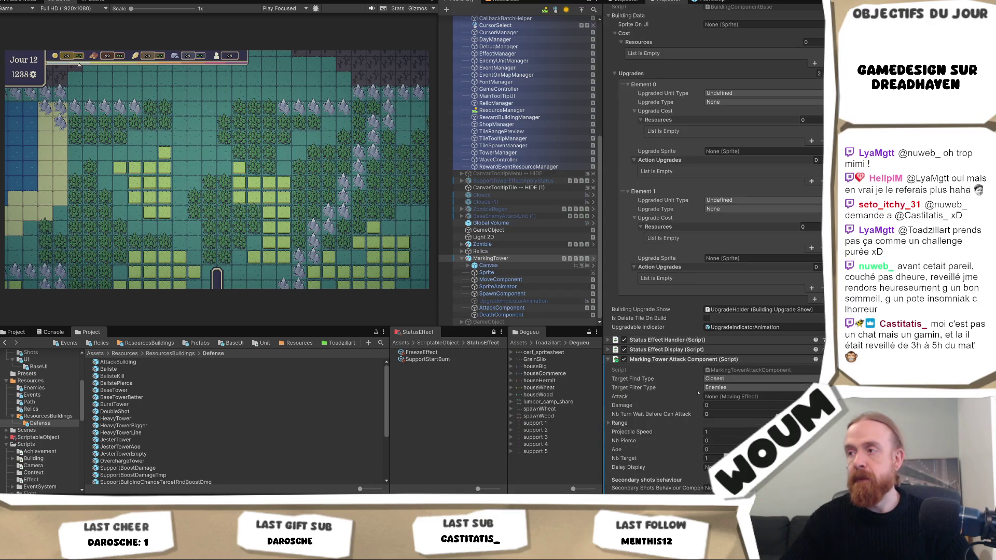
scroll(690, 345, "up", 4)
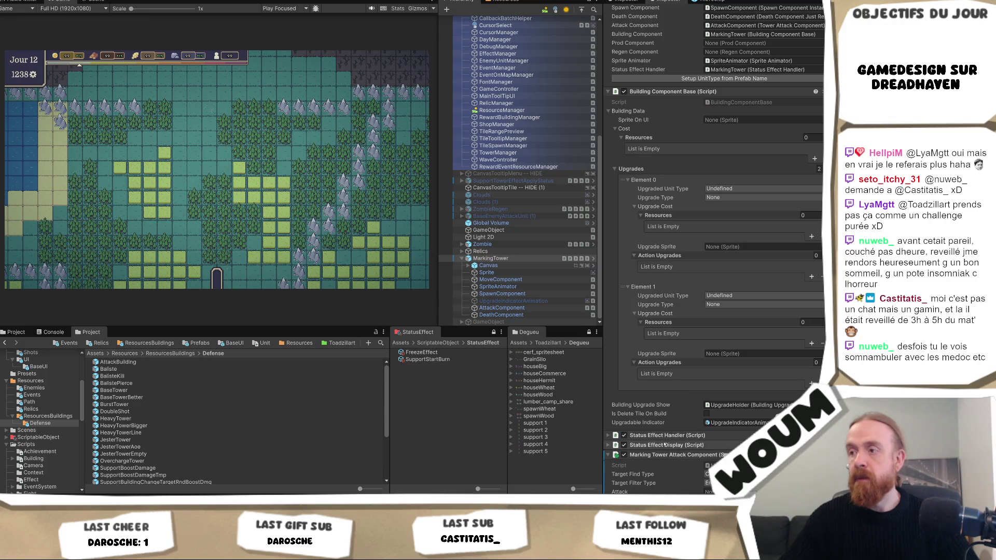
mouse_move(660, 458)
left_mouse_down()
mouse_move(725, 78)
mouse_move(752, 25)
left_mouse_up()
left_click(502, 308)
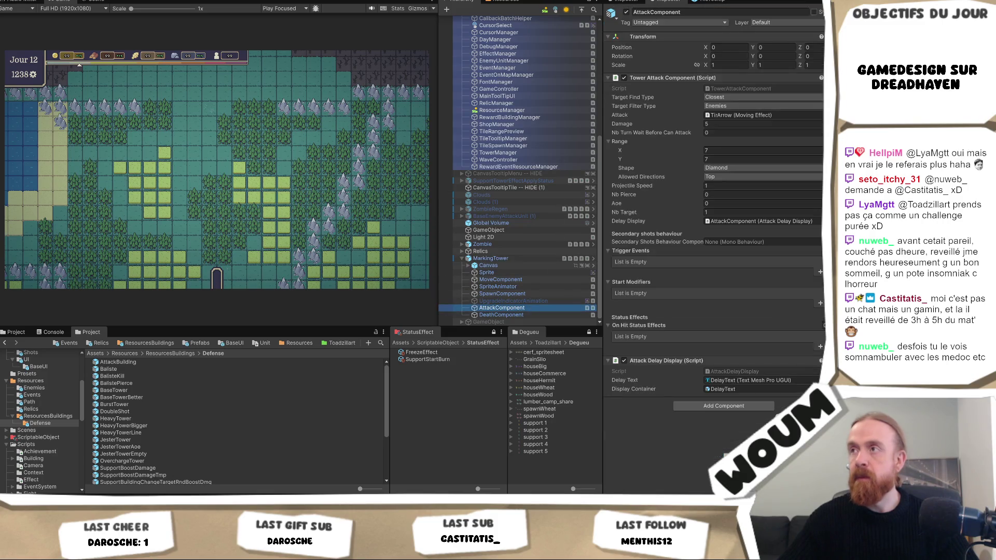
Remove the old Tower Attack Component from the AttackComponent child, then reselect MarkingTower
right_click(746, 78)
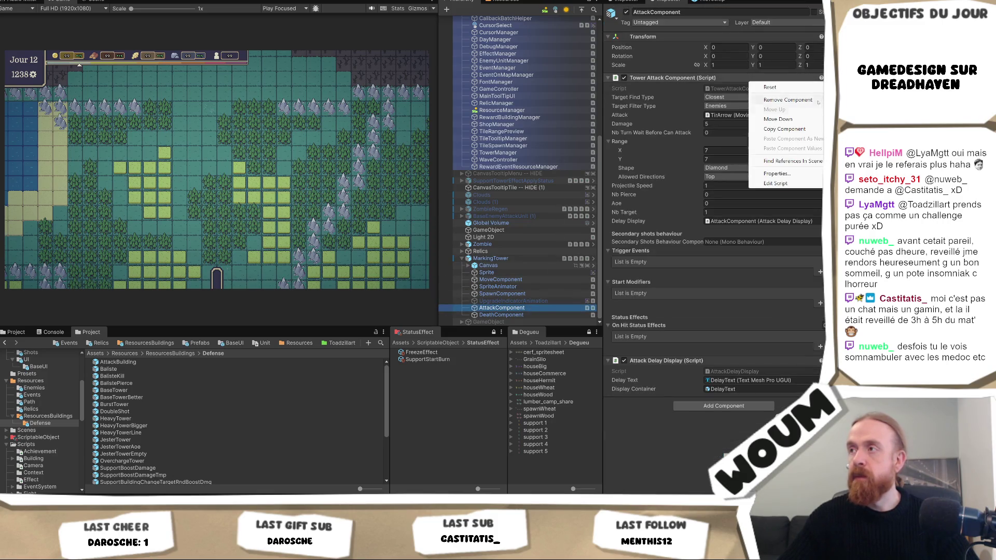
left_click(765, 100)
left_click(542, 258)
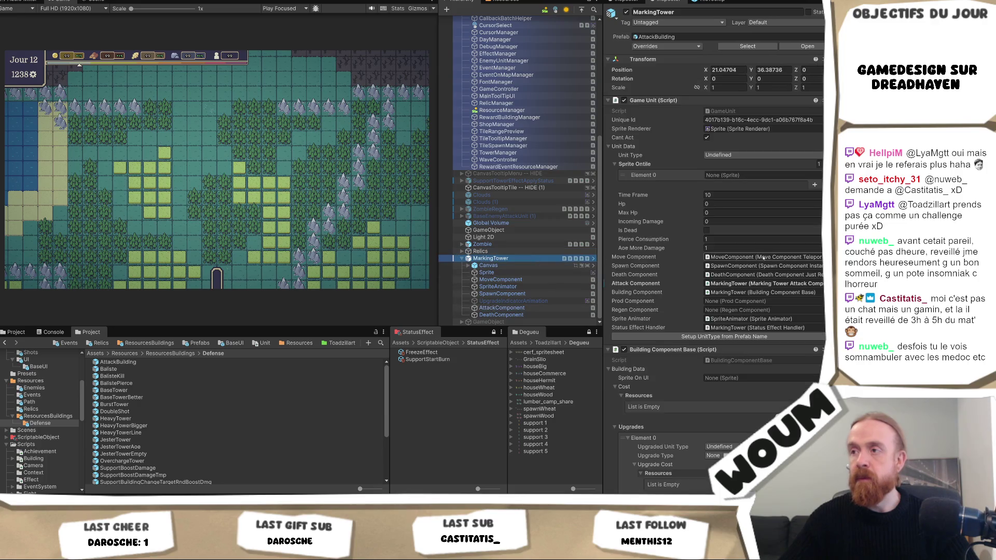
Set the MarkingTower Upgrades list size to 0
scroll(769, 310, "down", 3)
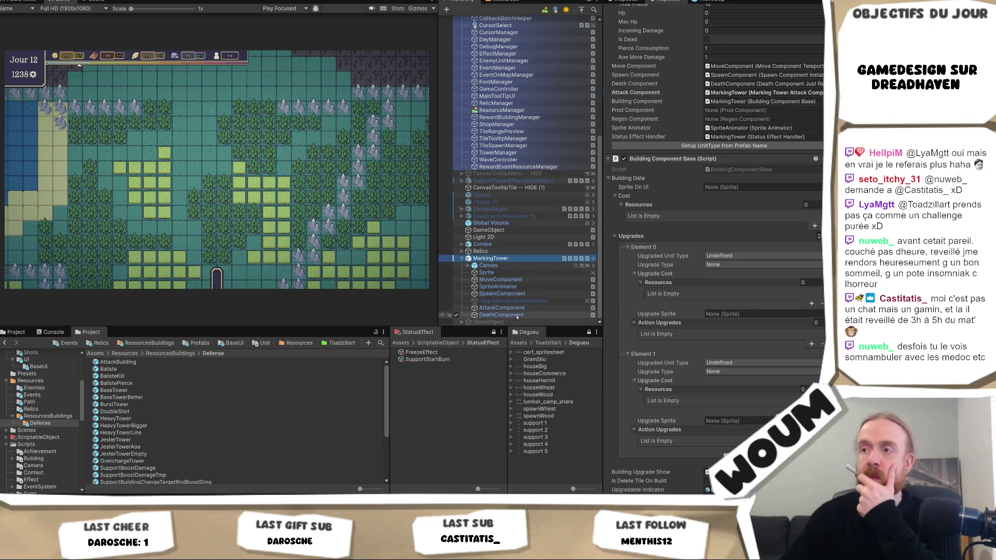
left_click(818, 236)
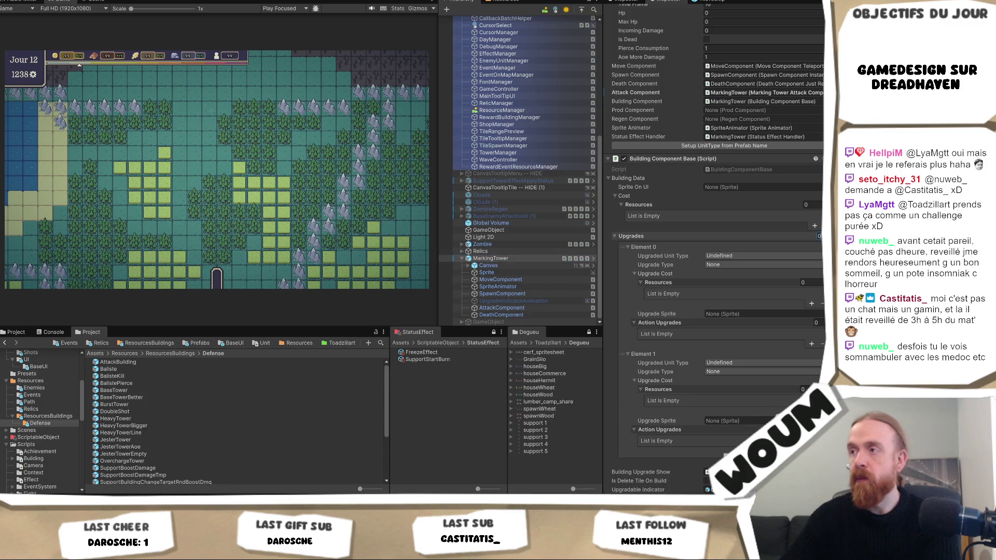
type("0")
key("Return")
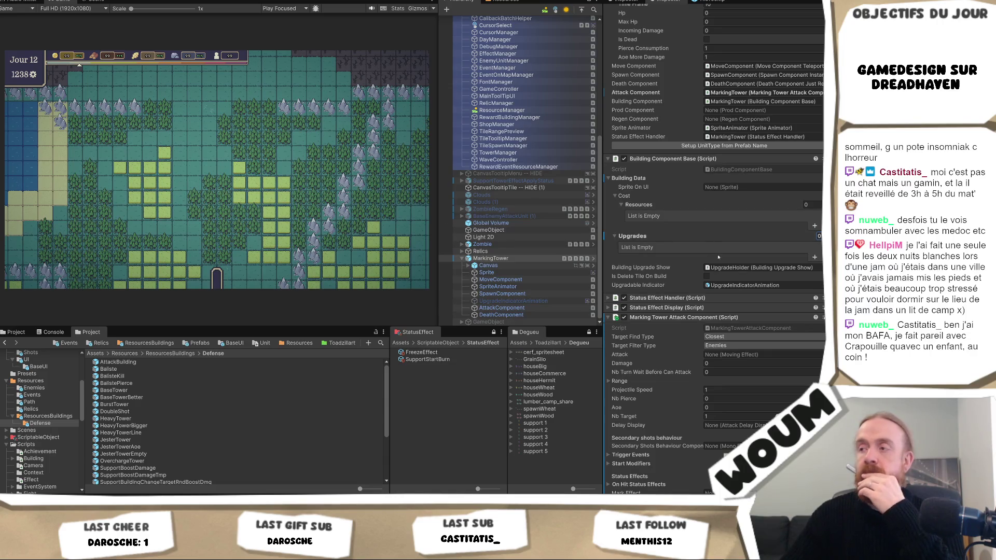
scroll(719, 258, "down", 2)
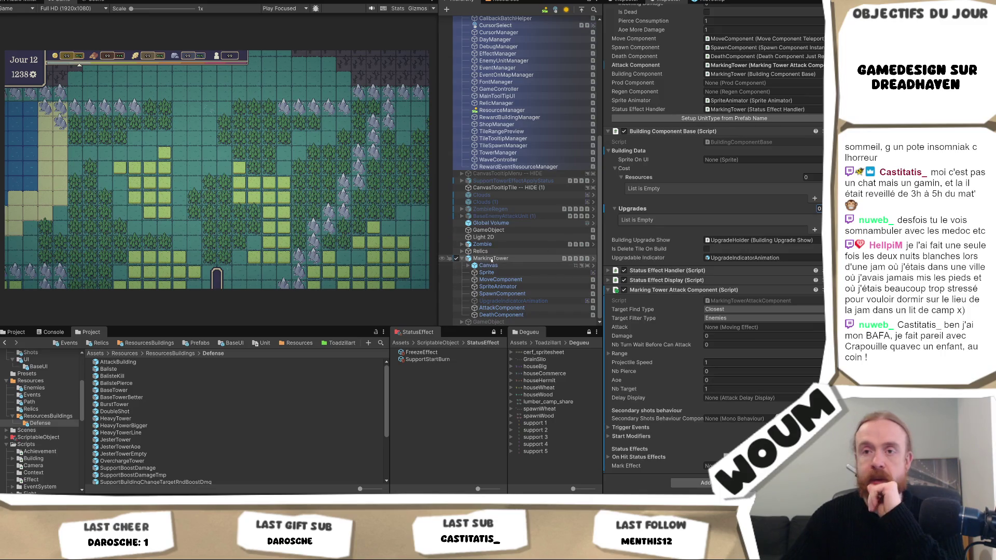
Save MarkingTower into Defense as a Prefab Variant named MarkingTower and open it in Prefab Mode
left_click_drag(46, 424, 46, 424)
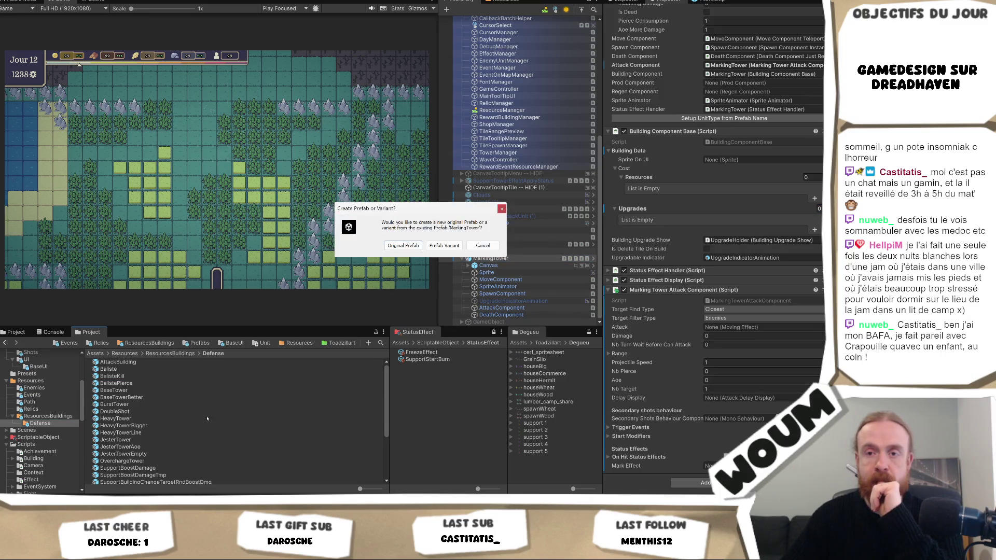
left_click(444, 245)
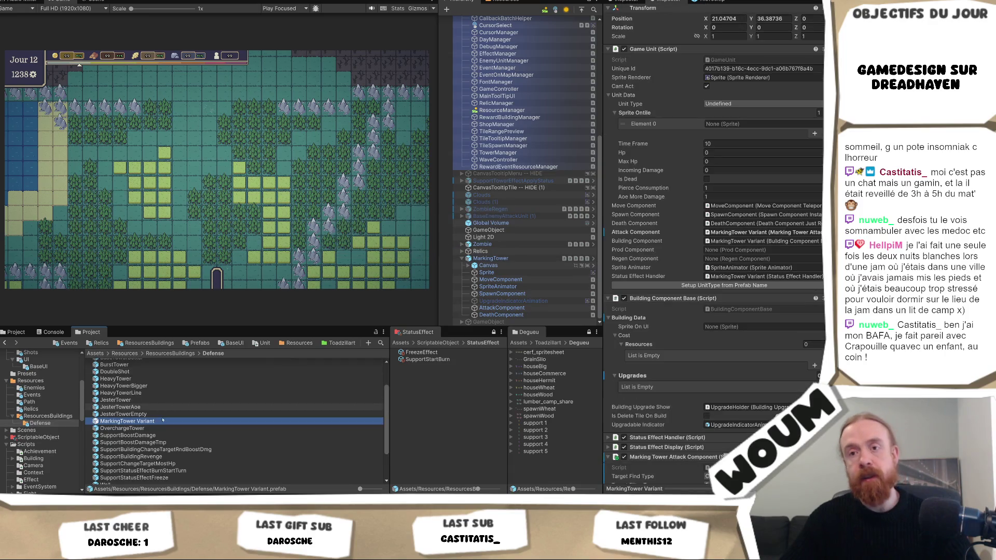
key("F2")
key("BackSpace")
key("BackSpace")
key("BackSpace")
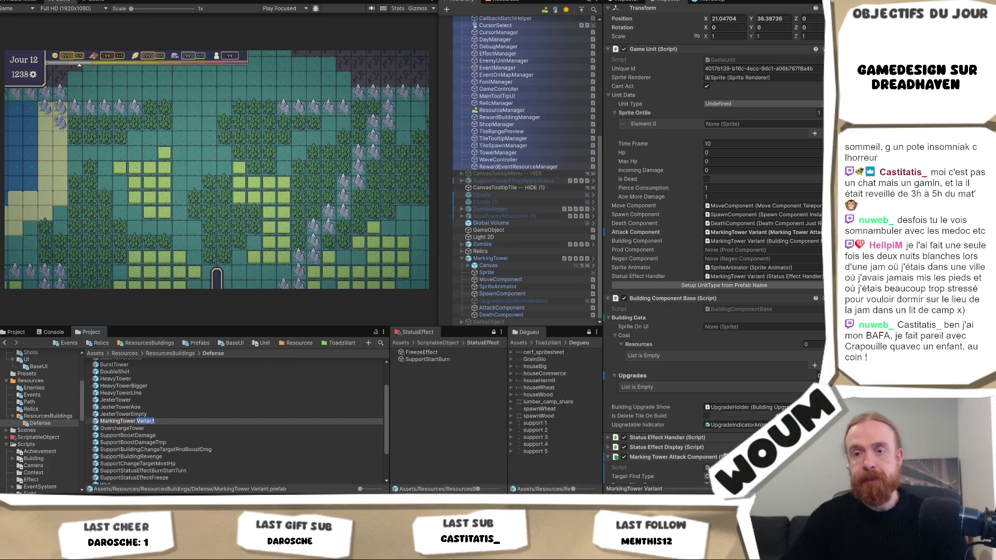
key("Return")
double_click(117, 421)
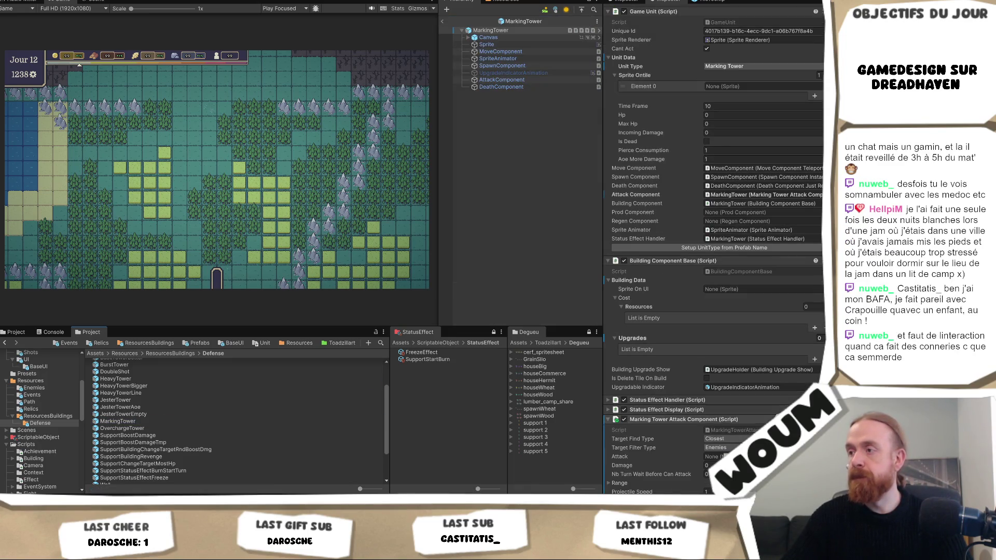
Set the attack's Delay Display to AttackComponent
scroll(755, 419, "down", 5)
left_click(819, 397)
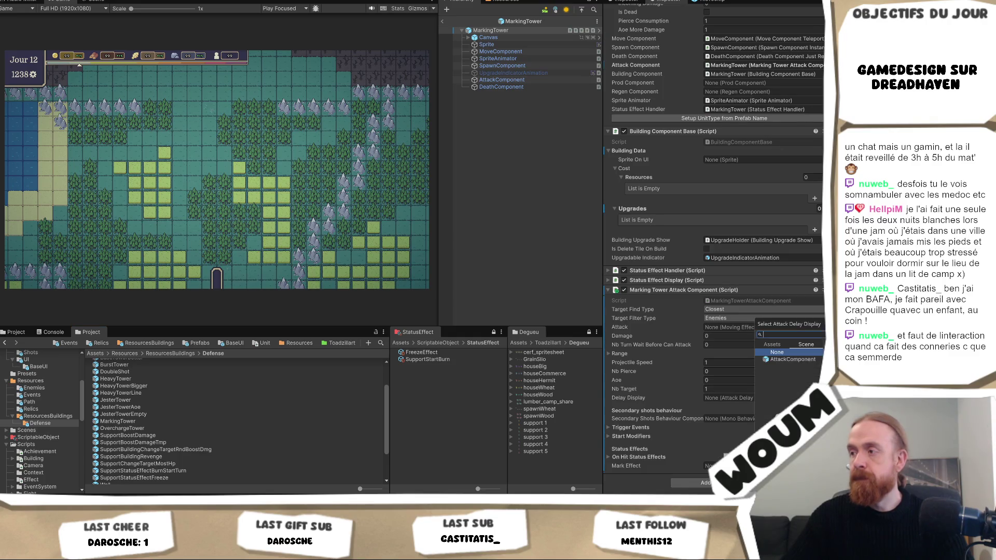
left_click(793, 360)
double_click(793, 359)
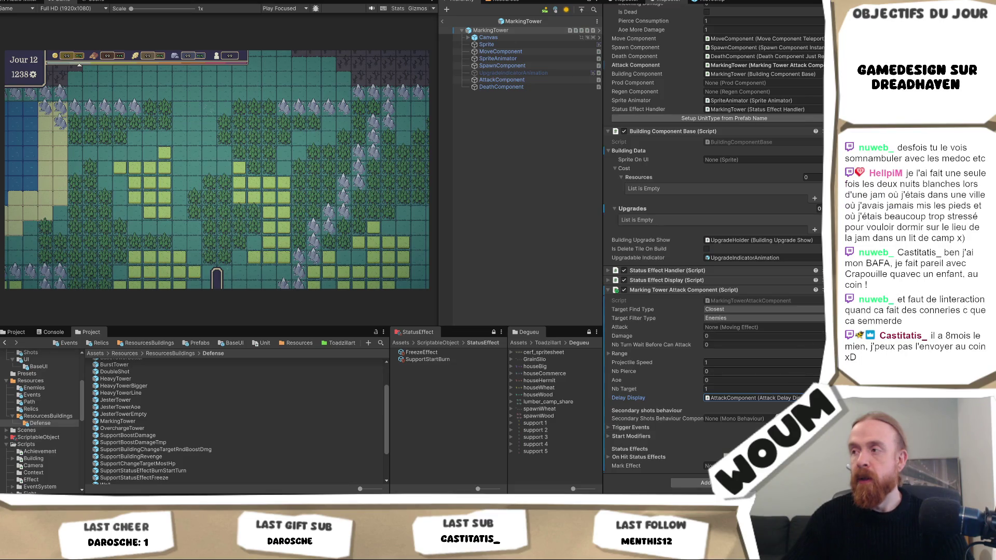
Set the attack to the TirArrow moving effect found by searching 'tir'
left_click(821, 327)
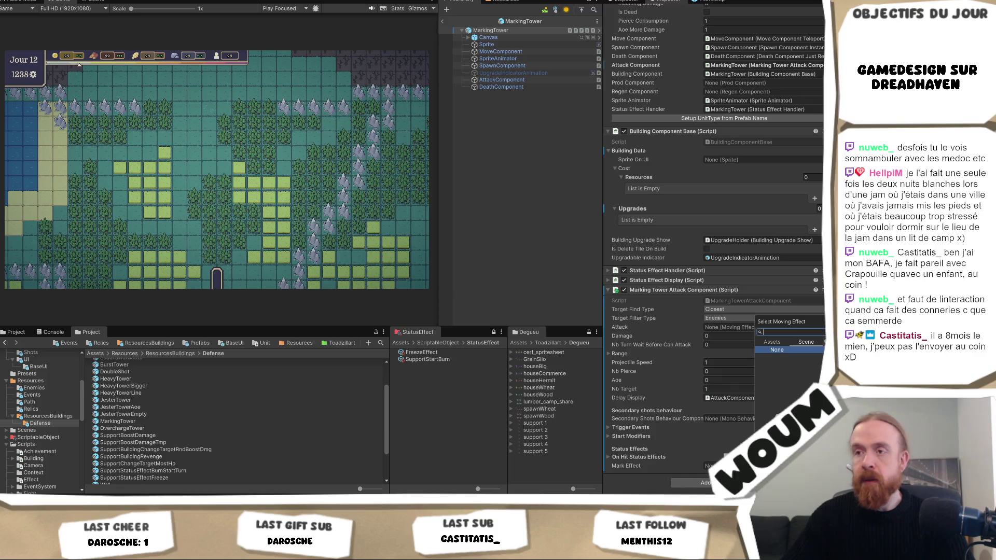
left_click(381, 343)
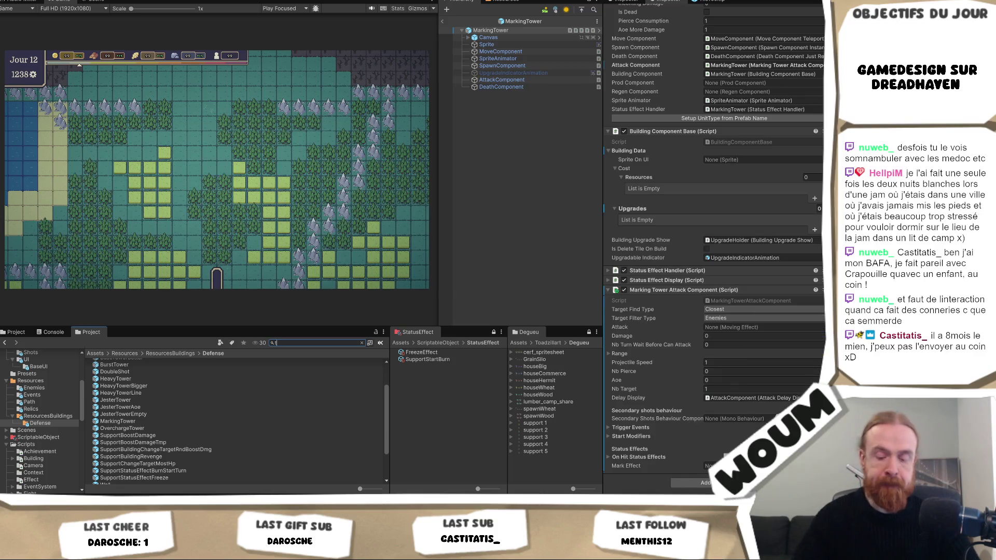
type("tir")
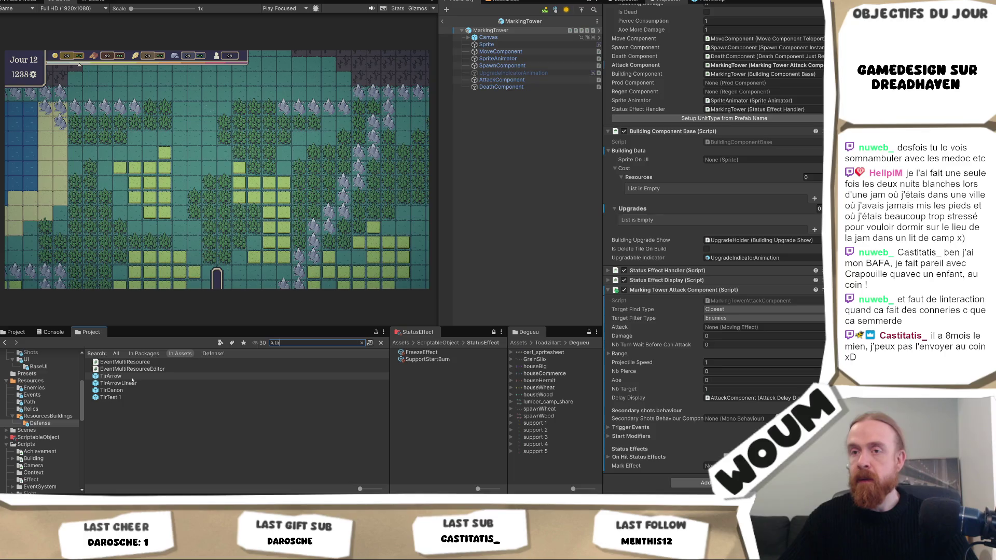
left_click_drag(110, 376, 722, 328)
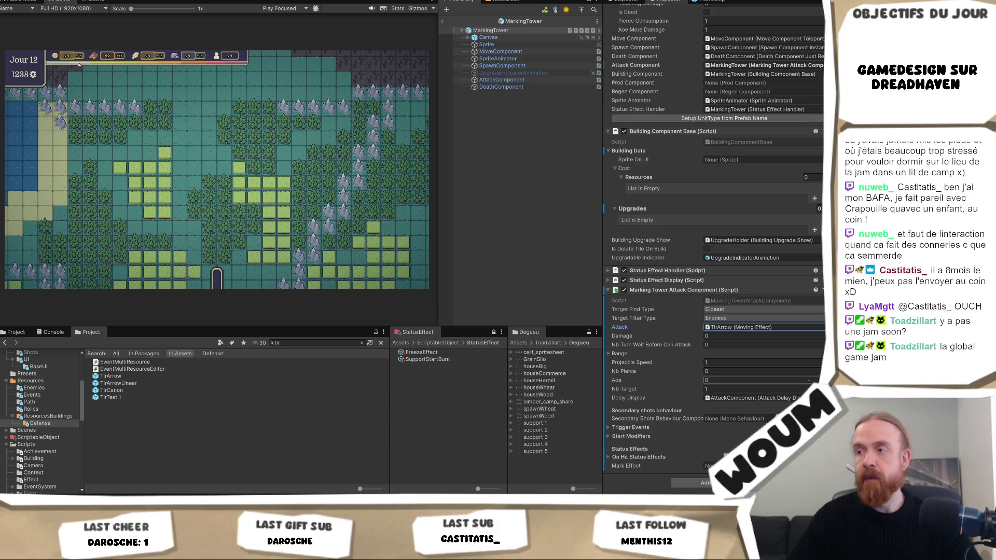
Set the attack range to 10 by 10
left_click(780, 353)
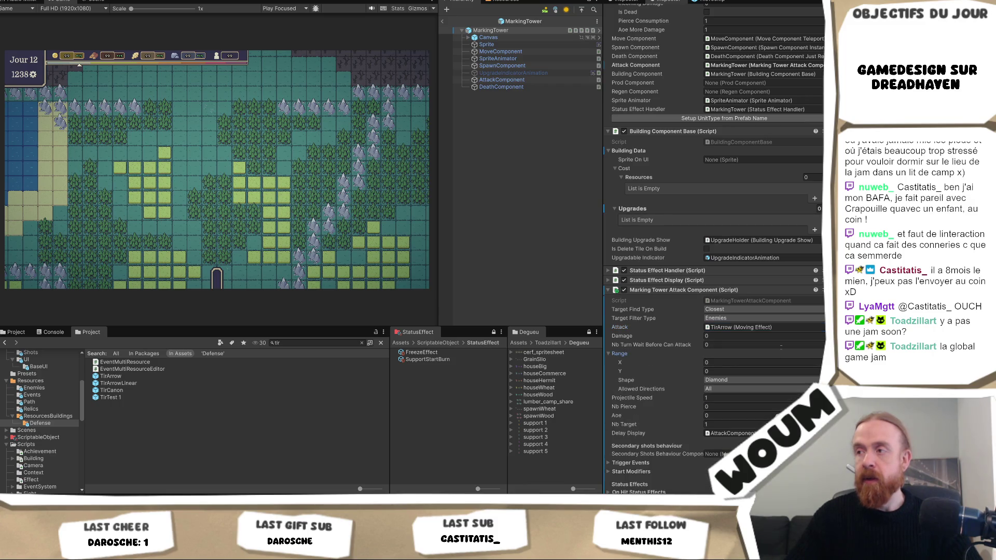
left_click(749, 362)
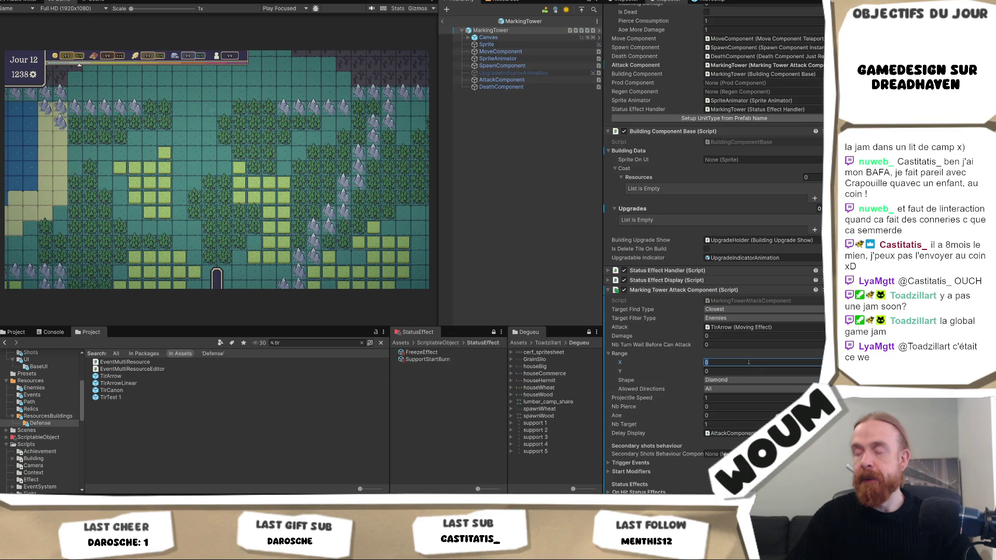
type("10")
left_click(745, 371)
type("10")
key("Return")
Expand the on-hit status effects list and review the remaining attack settings
scroll(671, 457, "down", 2)
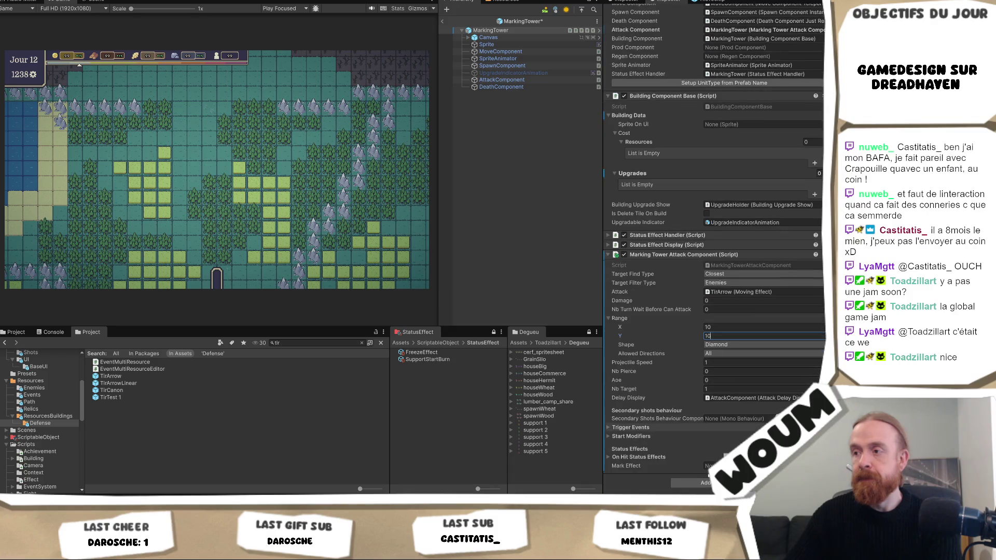
left_click(670, 458)
scroll(671, 457, "down", 1)
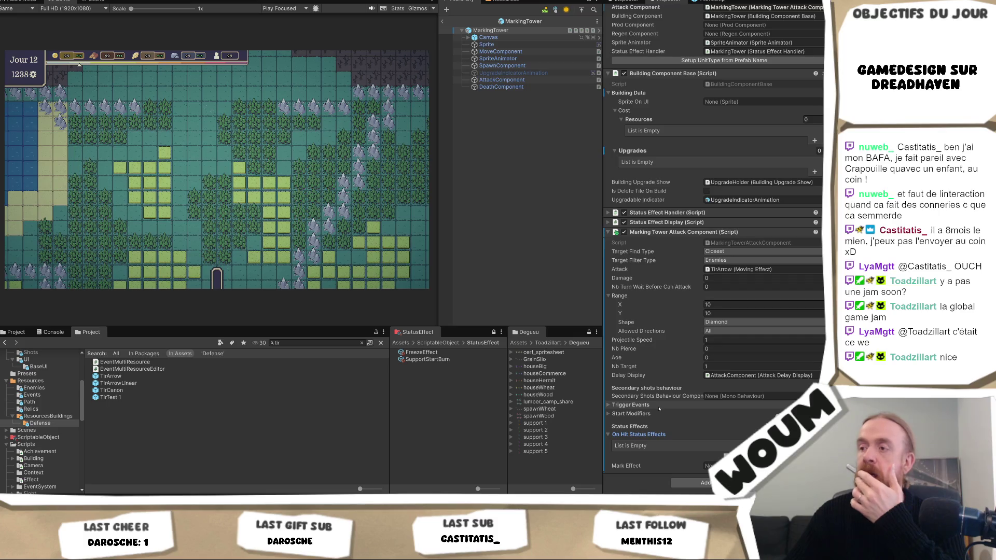
key("alt+Tab")
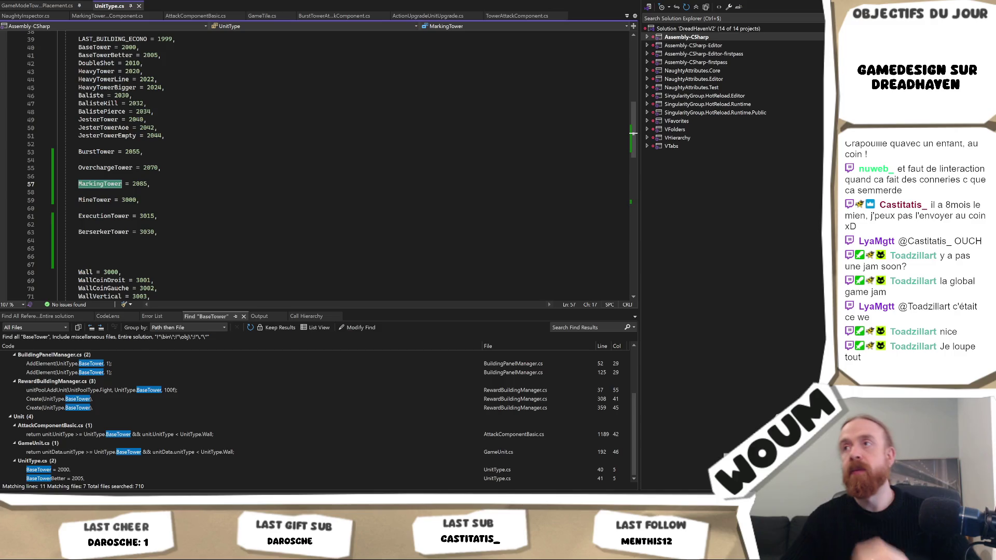
Review the HeavyTowerBigger and BurstTower entries, then search the whole solution for 'Mark'
left_click(375, 88)
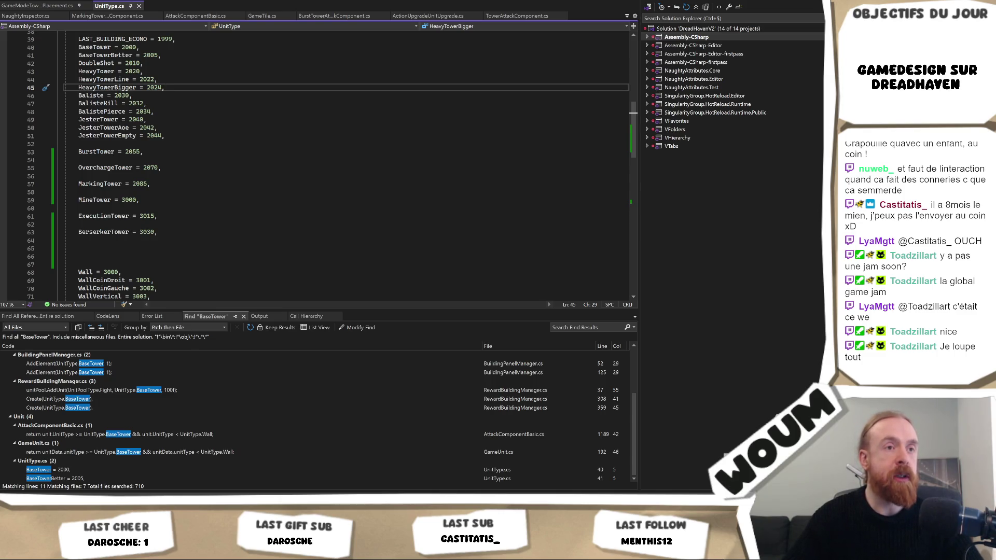
left_click(271, 151)
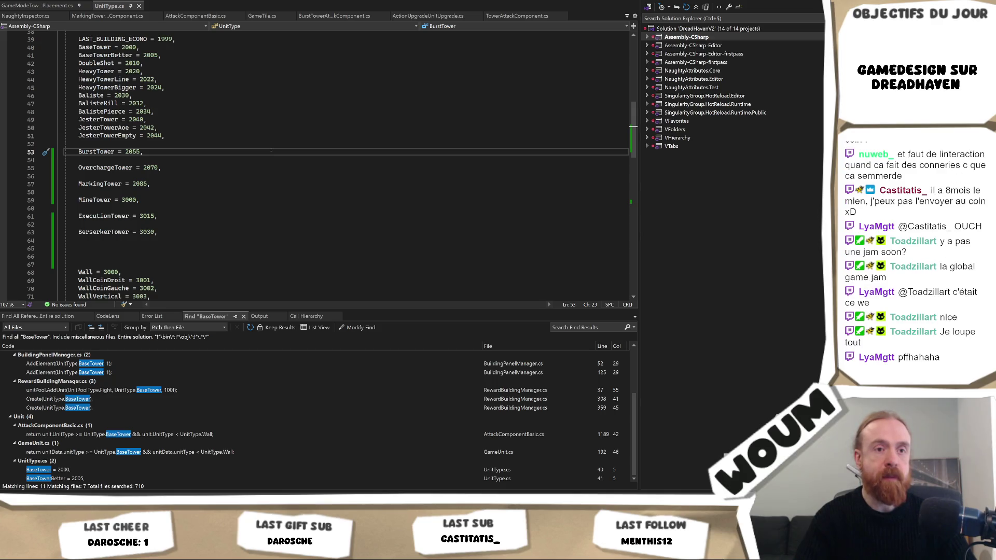
key("Return")
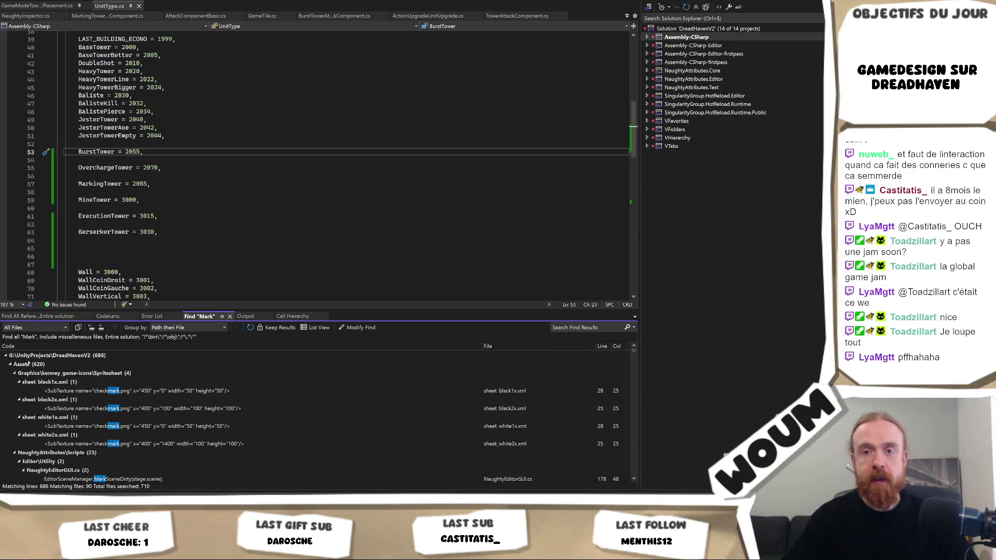
left_click(15, 373)
left_click(15, 382)
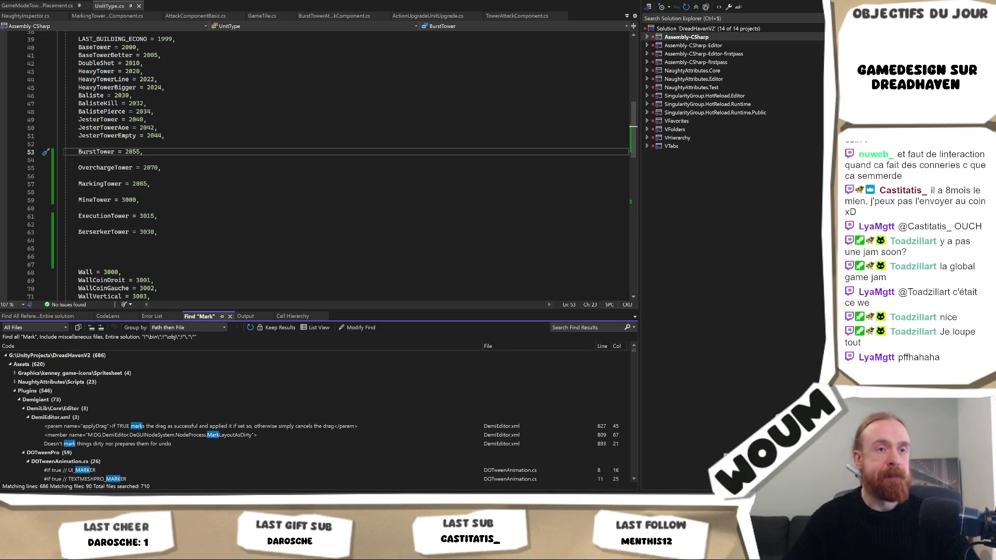
key("alt+Tab")
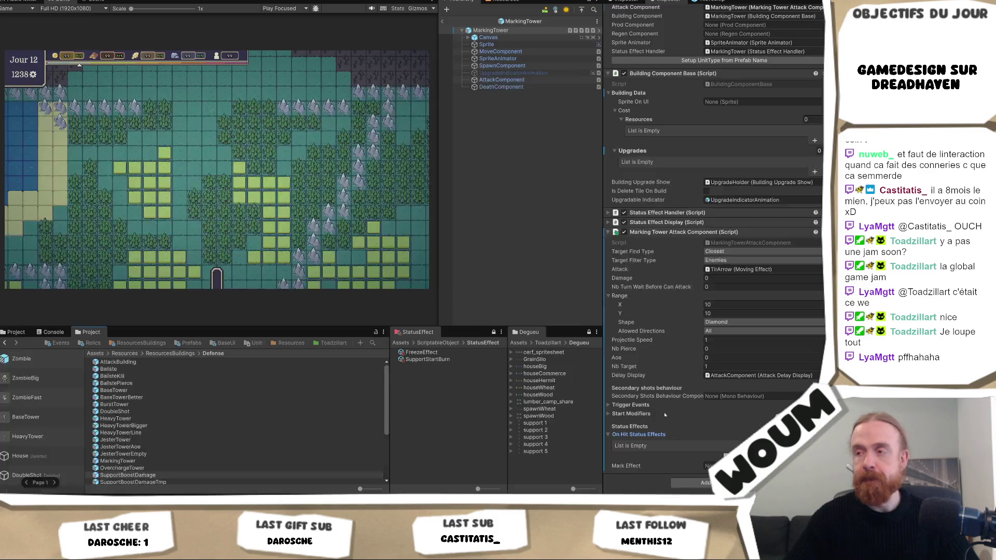
left_click(746, 244)
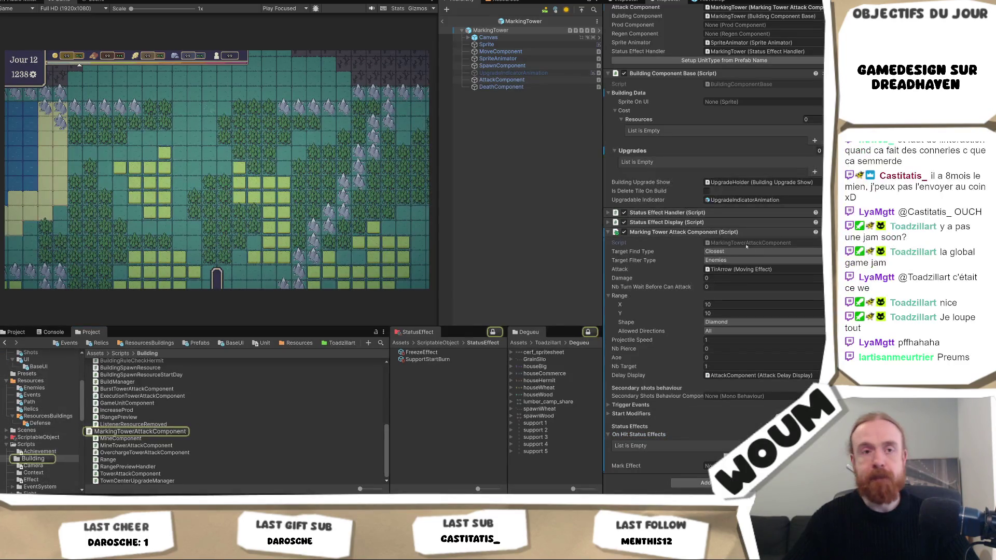
double_click(746, 243)
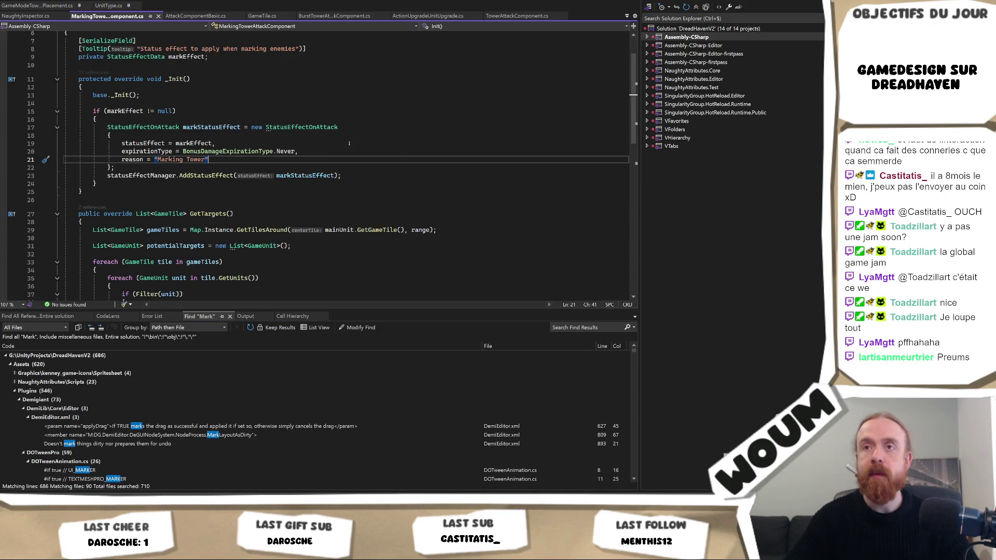
double_click(331, 128)
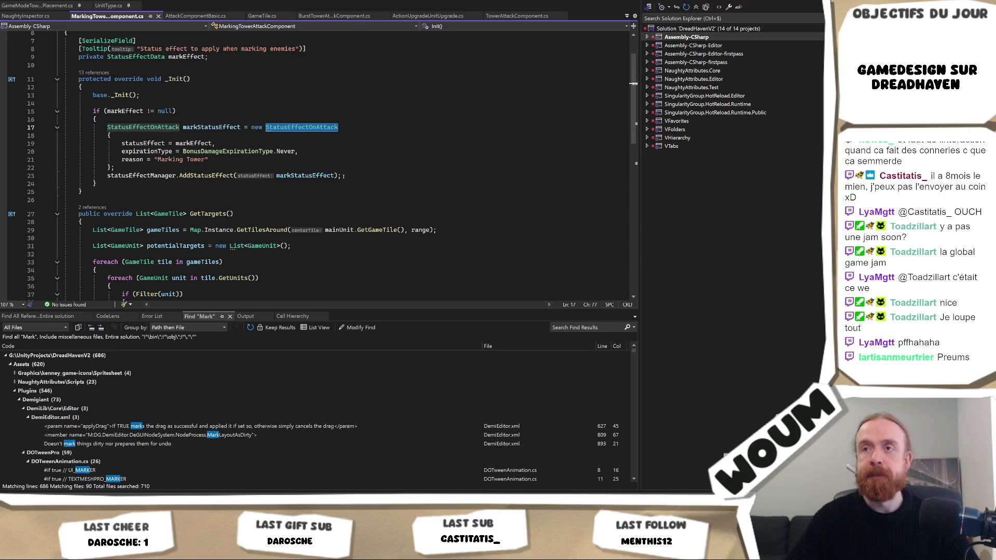
double_click(139, 177)
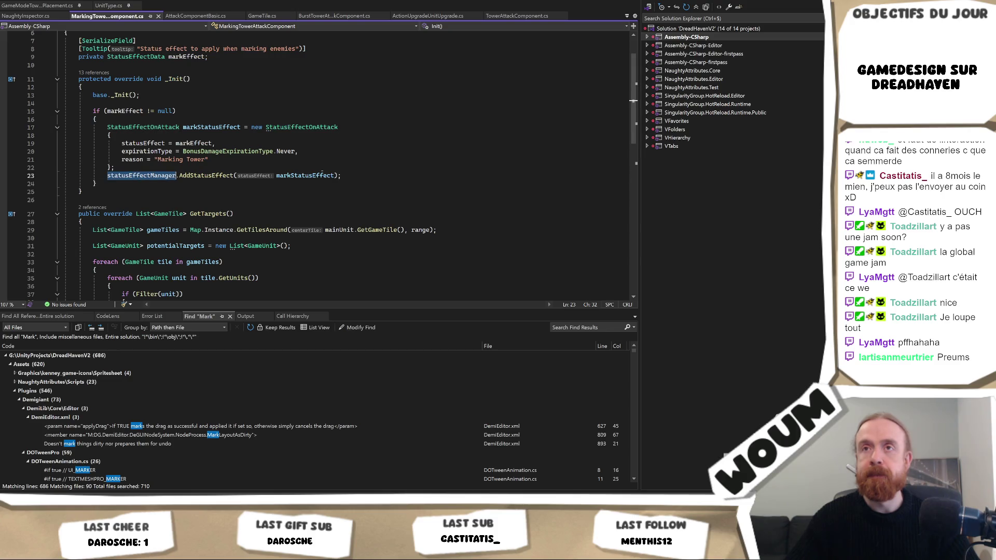
scroll(324, 168, "down", 1)
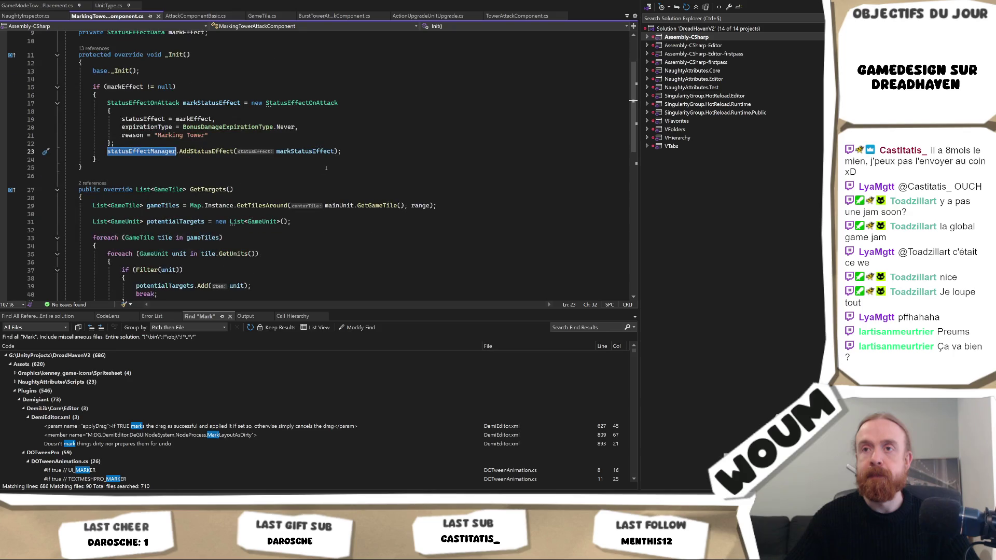
scroll(324, 165, "down", 1)
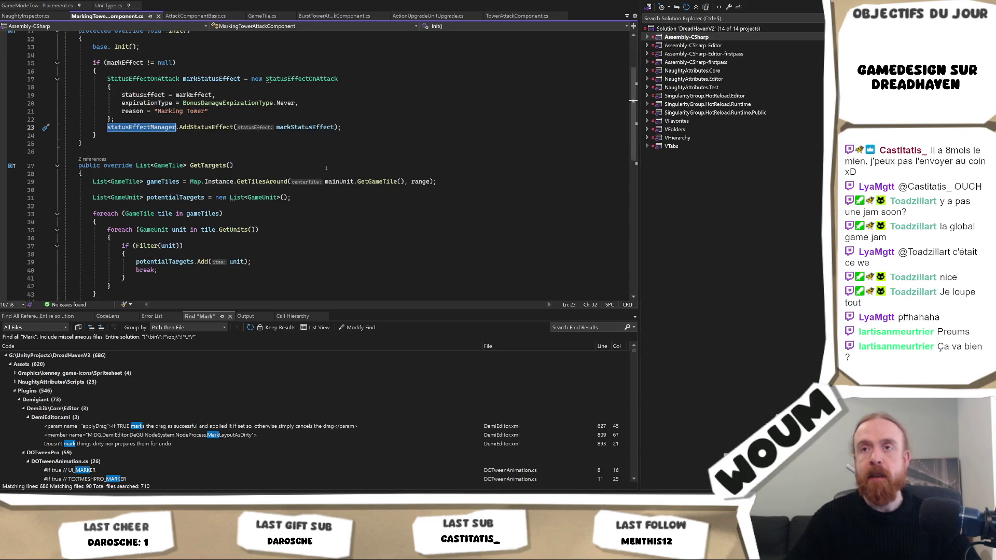
scroll(321, 162, "down", 2)
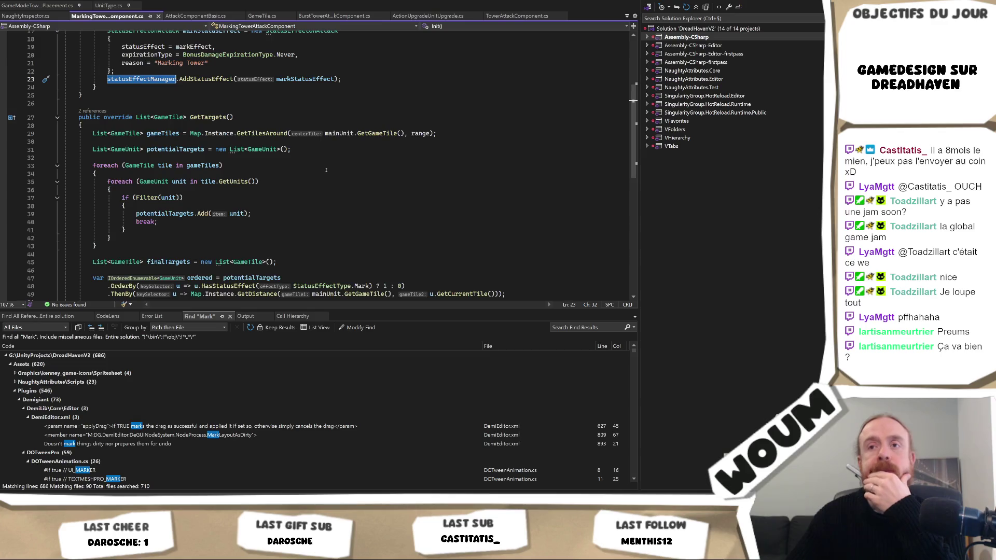
scroll(326, 170, "down", 2)
scroll(326, 170, "up", 4)
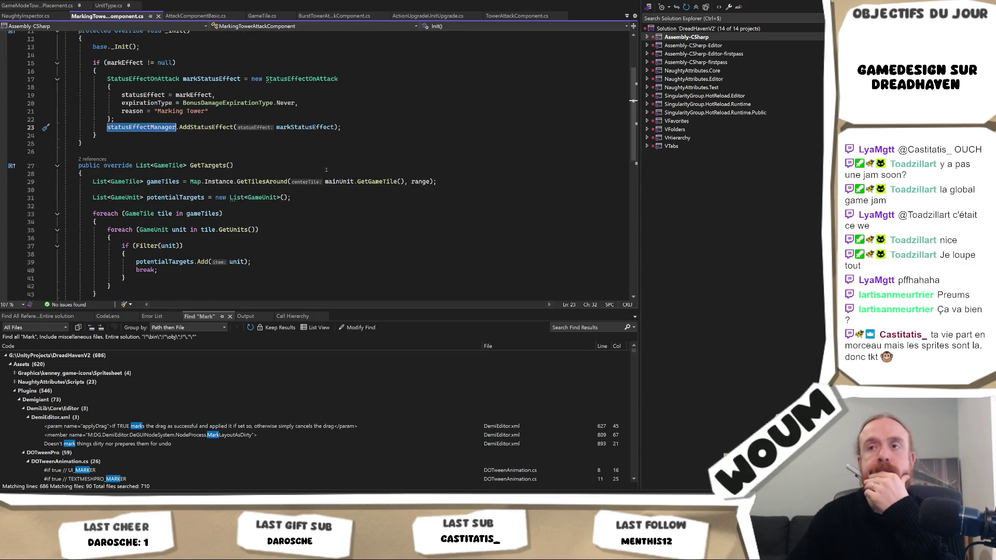
scroll(327, 170, "down", 3)
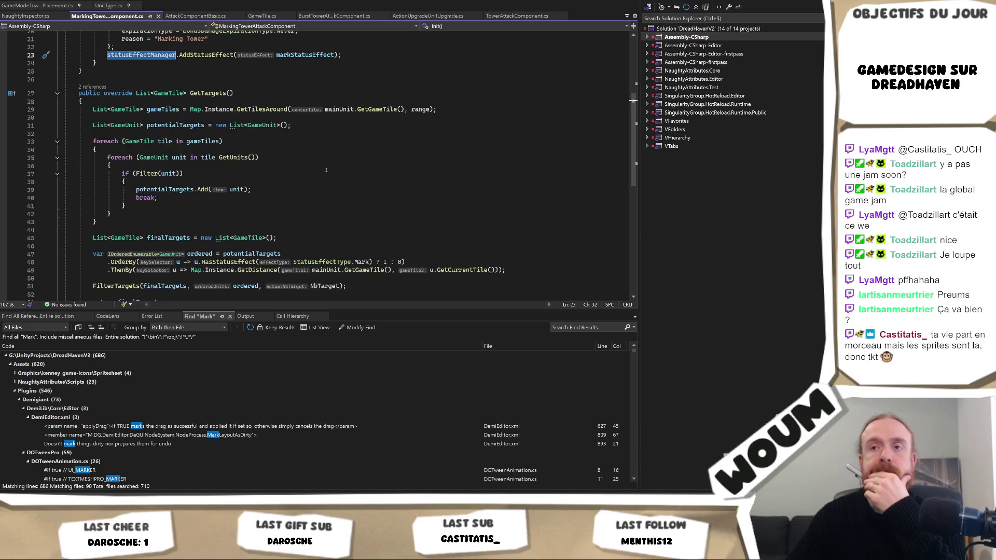
scroll(326, 170, "down", 2)
scroll(326, 170, "up", 8)
scroll(325, 169, "down", 3)
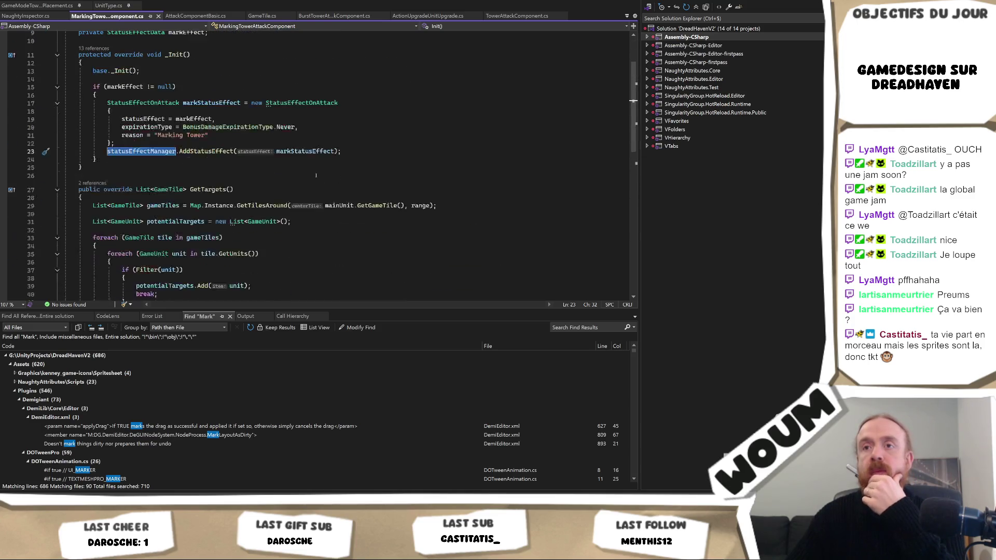
scroll(316, 175, "up", 3)
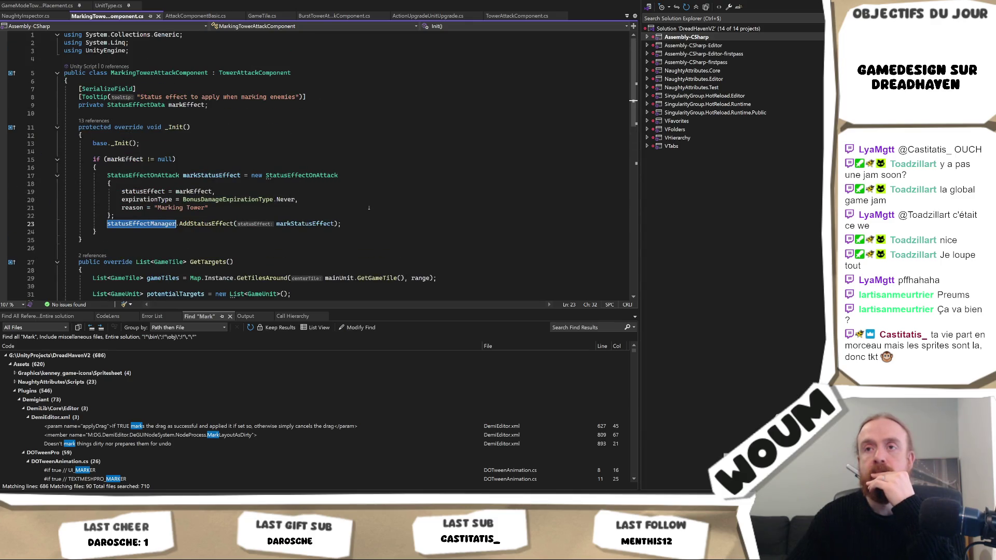
left_click(191, 105)
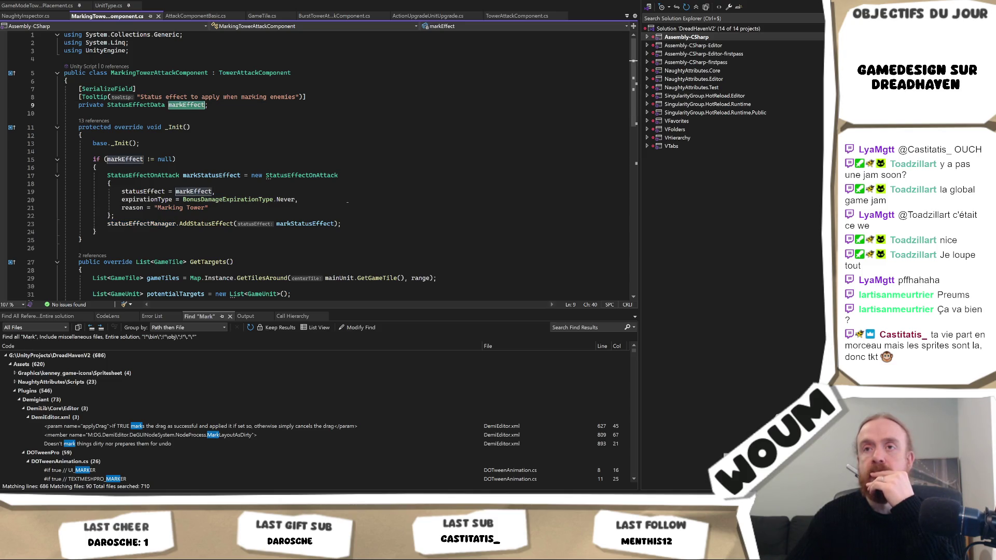
scroll(362, 212, "down", 2)
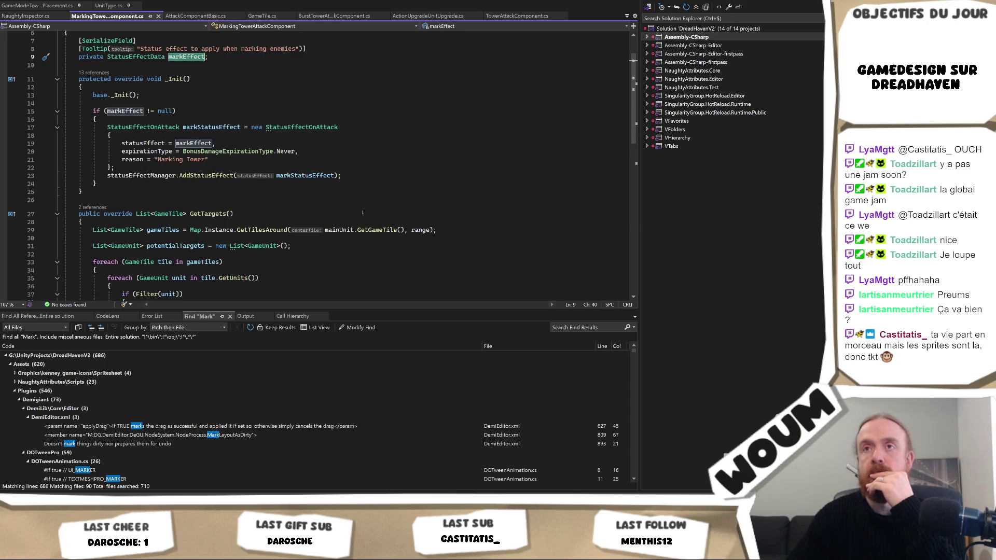
scroll(362, 212, "down", 12)
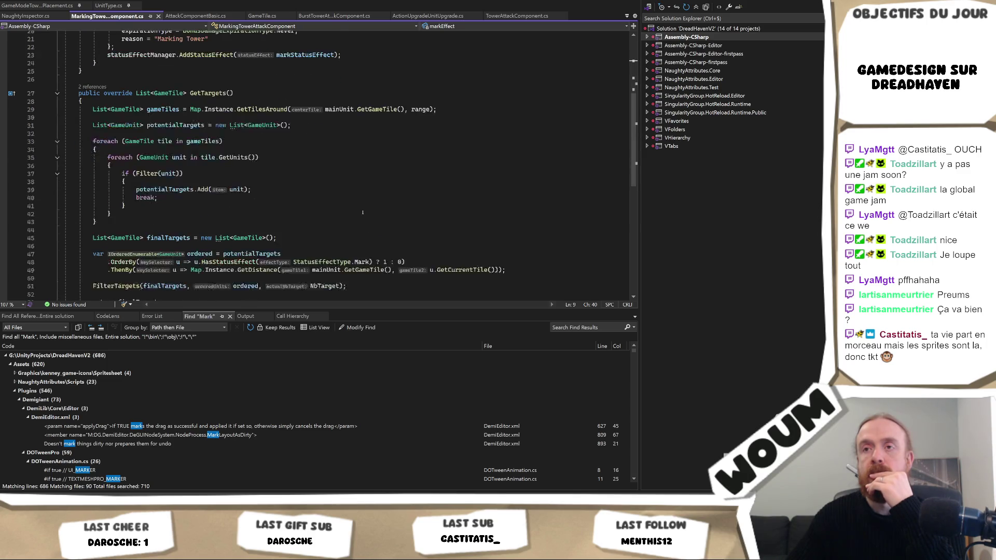
scroll(362, 213, "up", 13)
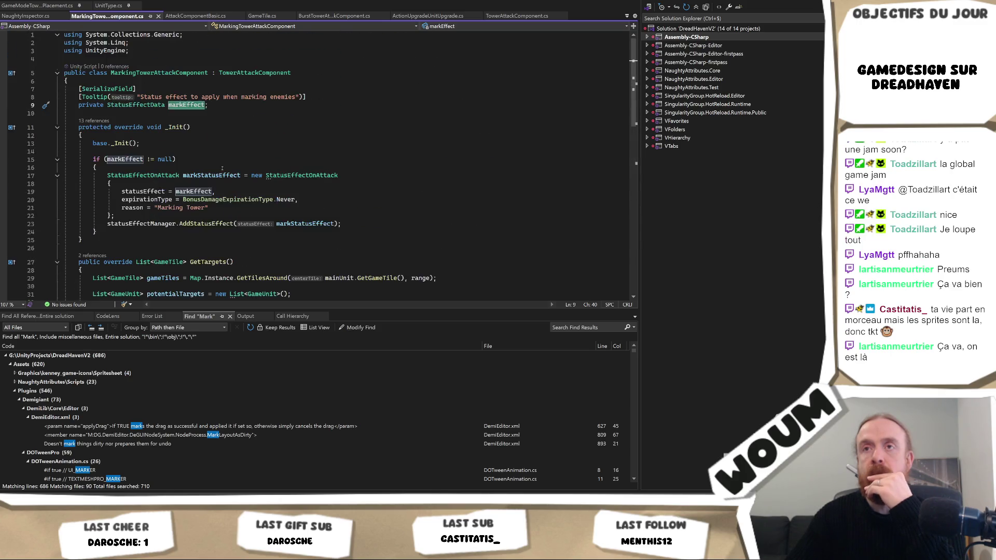
left_click_drag(104, 232, 141, 144)
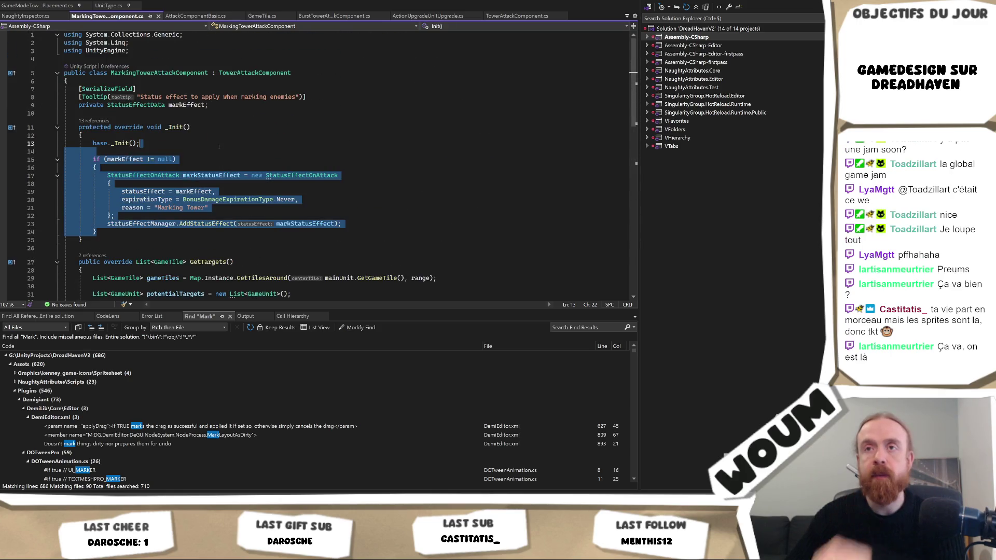
scroll(301, 194, "down", 2)
scroll(301, 193, "down", 2)
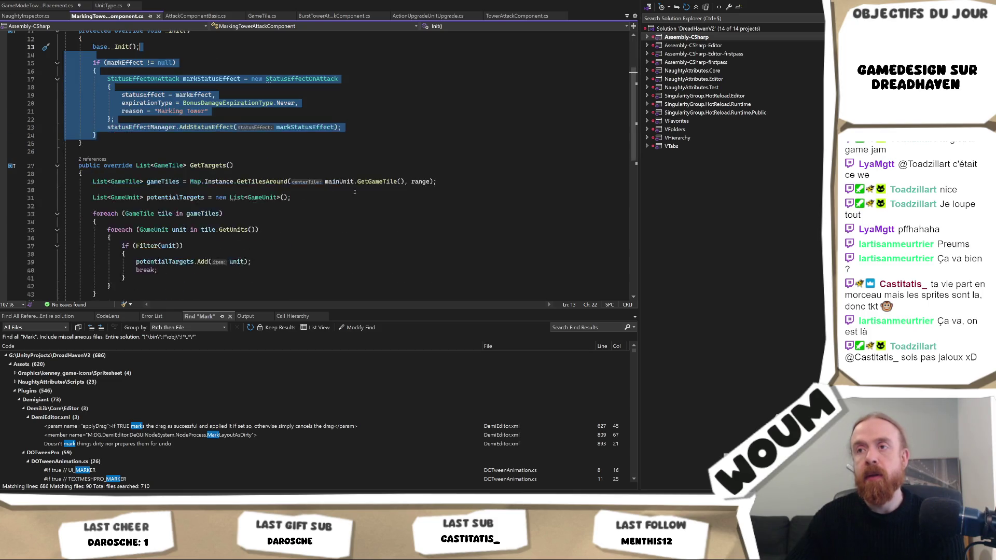
scroll(358, 189, "down", 2)
scroll(357, 192, "down", 2)
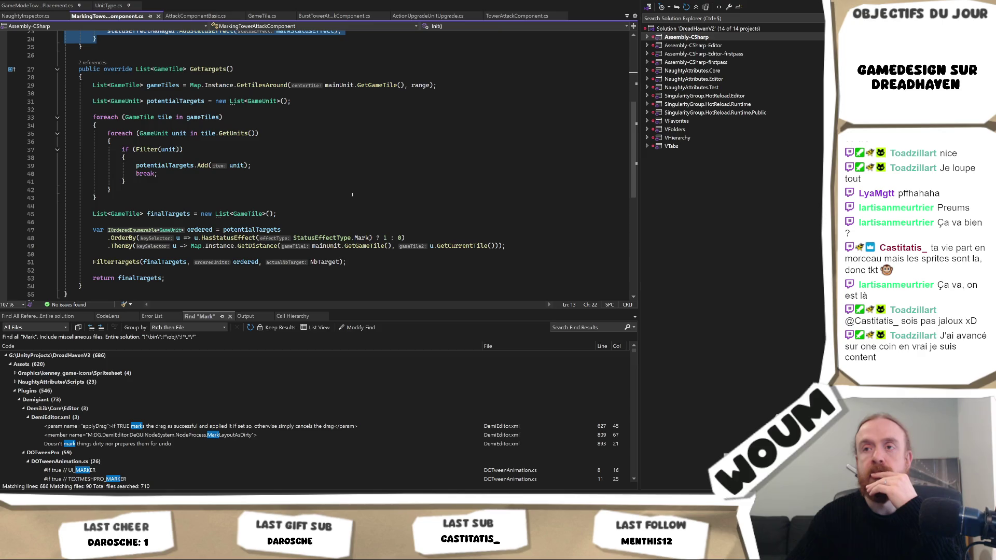
mouse_move(166, 550)
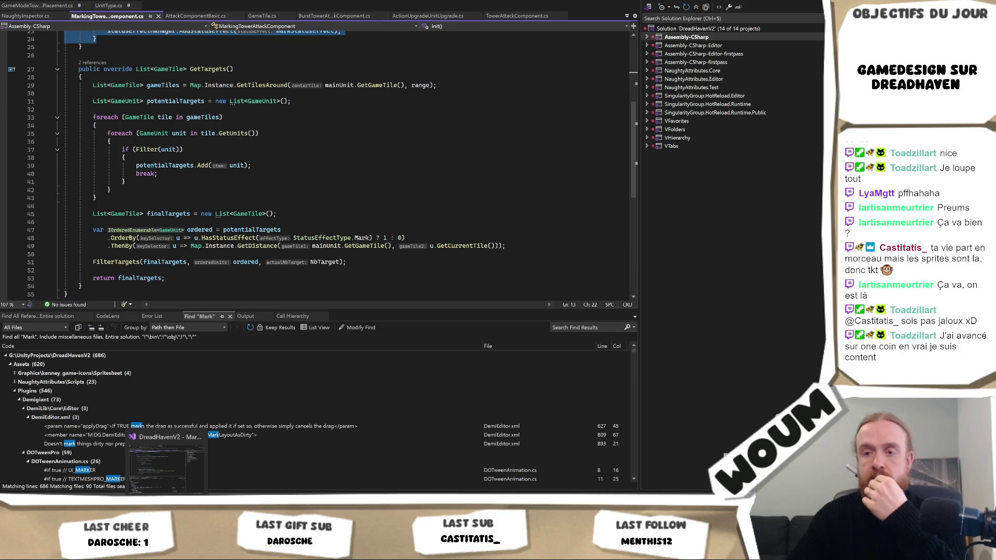
left_click(166, 466)
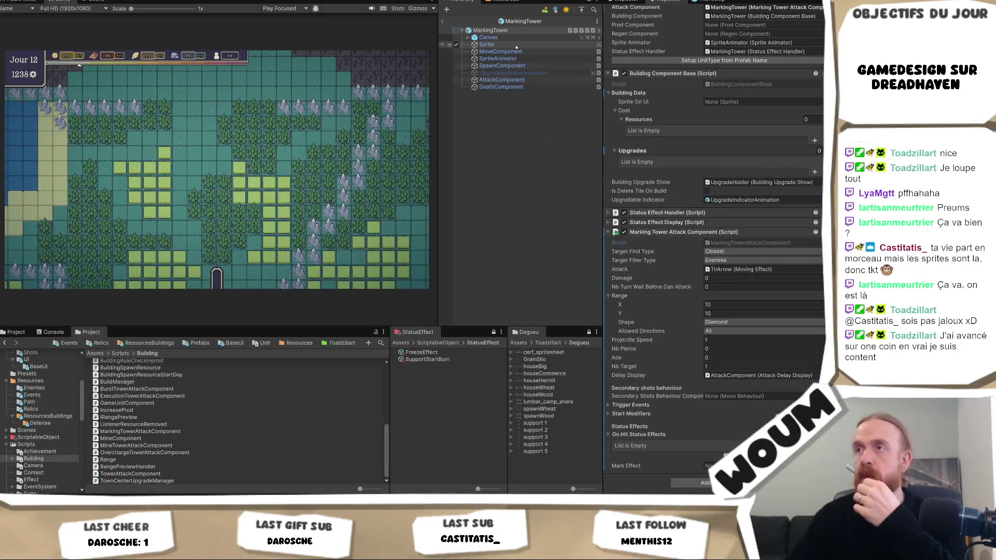
Revert the removed Tower Attack Component on the AttackComponent child object
left_click(502, 80)
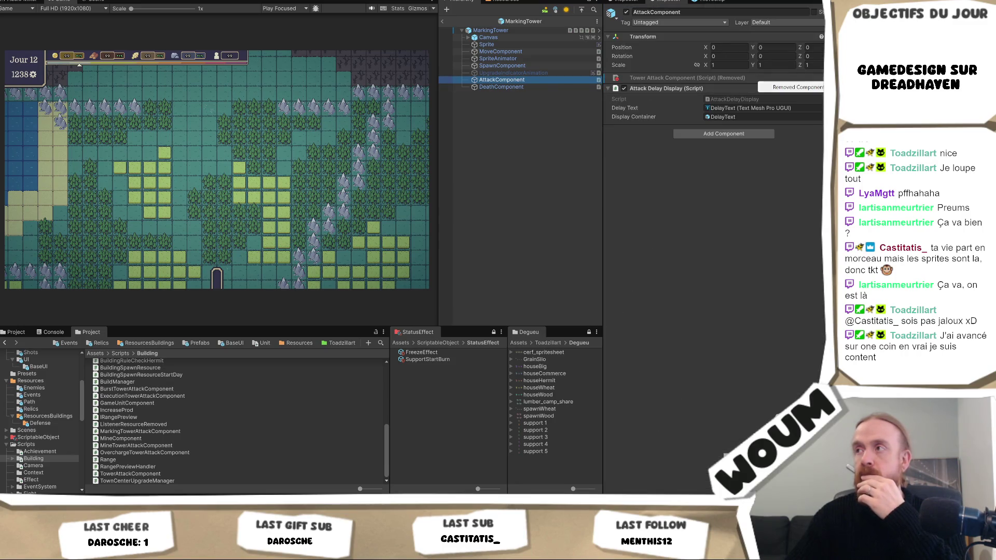
right_click(649, 79)
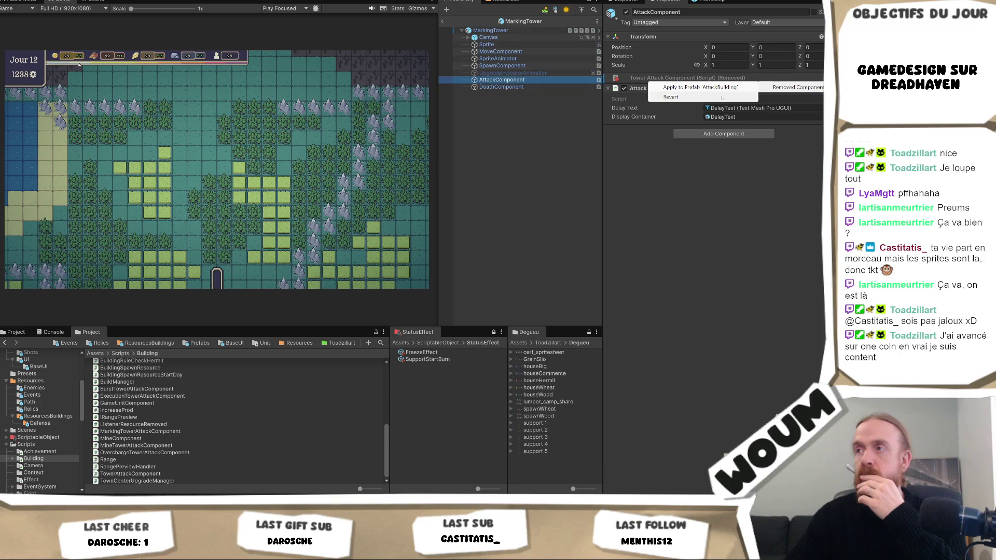
left_click(722, 98)
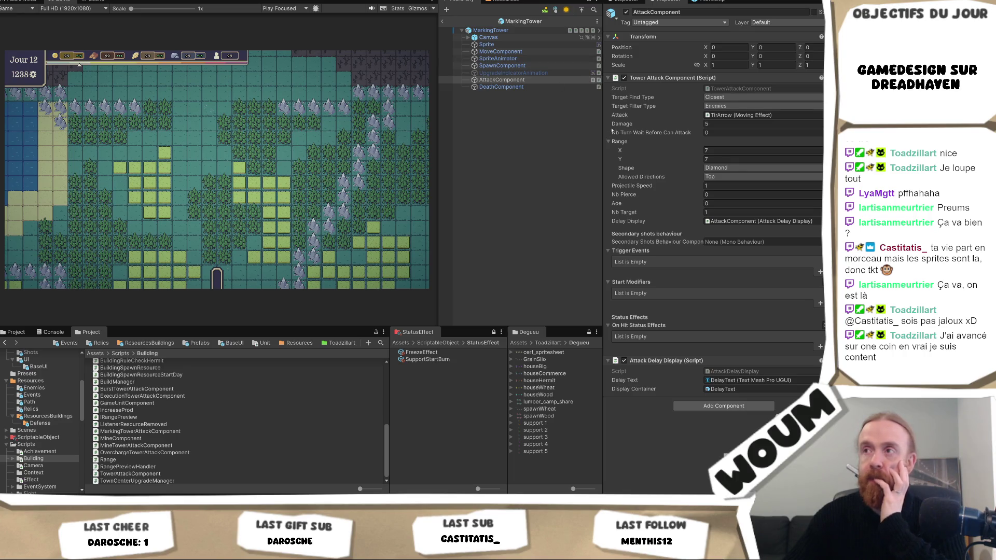
Widen the Inspector and open the TowerAttackComponent script in Visual Studio
mouse_move(604, 131)
left_mouse_down()
mouse_move(574, 132)
mouse_move(594, 136)
left_mouse_up()
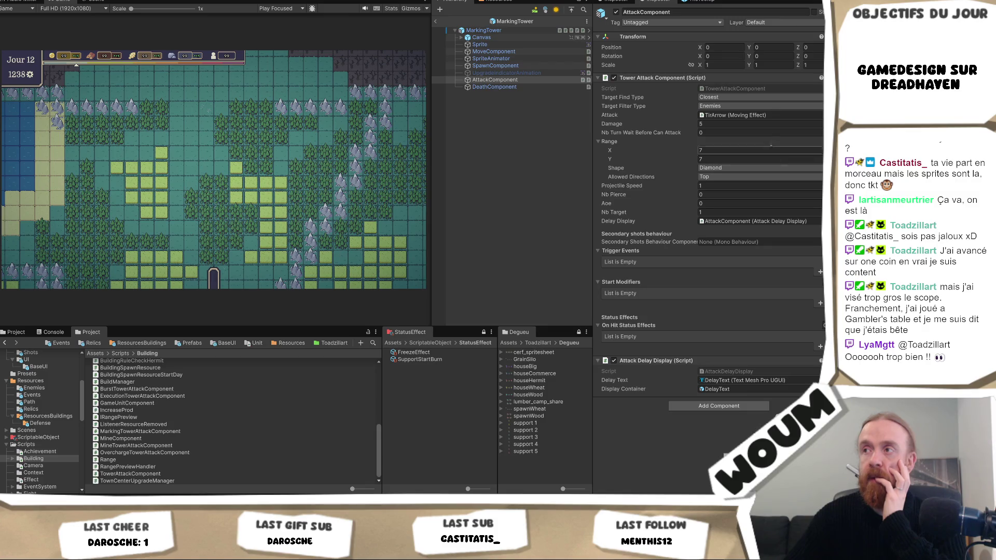
left_click(786, 88)
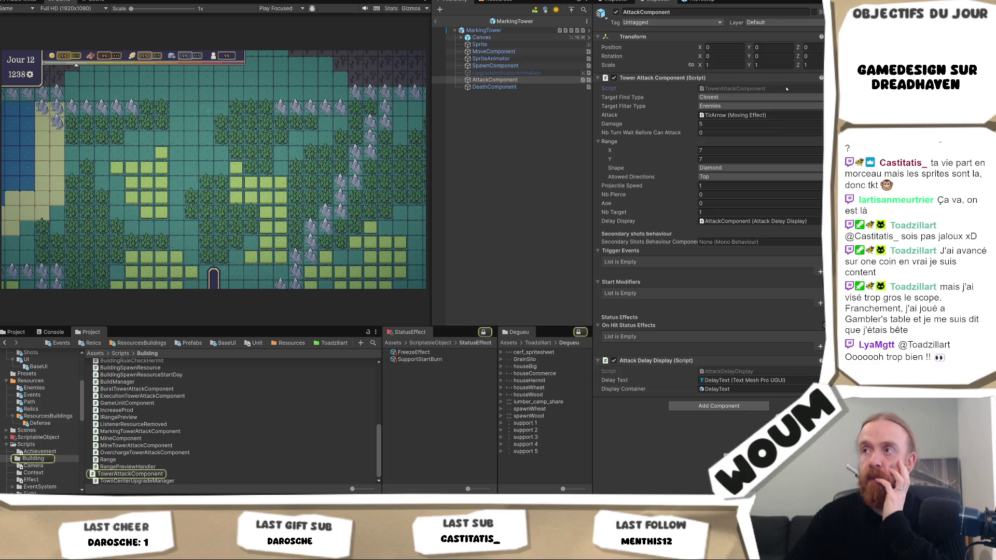
double_click(786, 88)
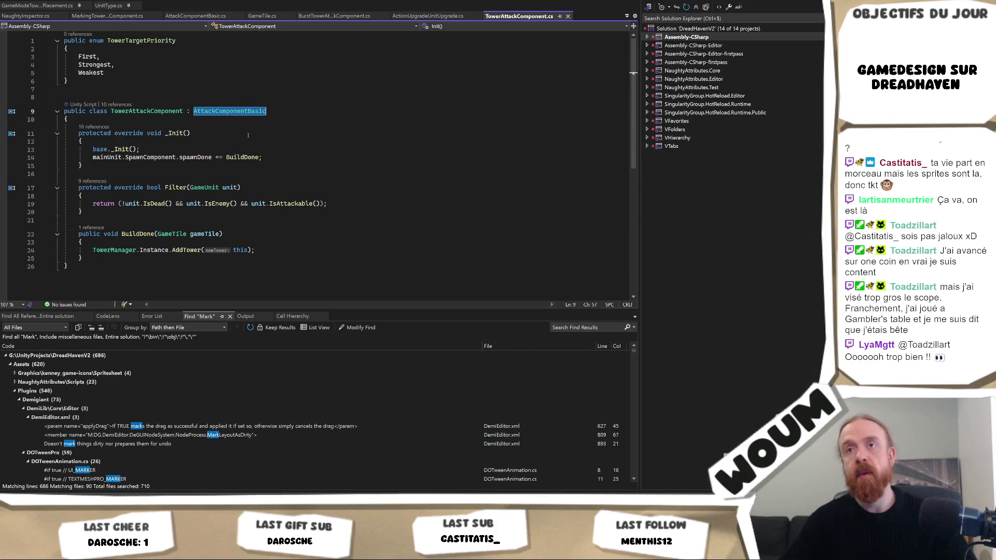
Type a comma after Weakest on line 5 of TowerAttackComponent.cs, then go back to Unity
left_click(213, 132)
left_click(174, 77)
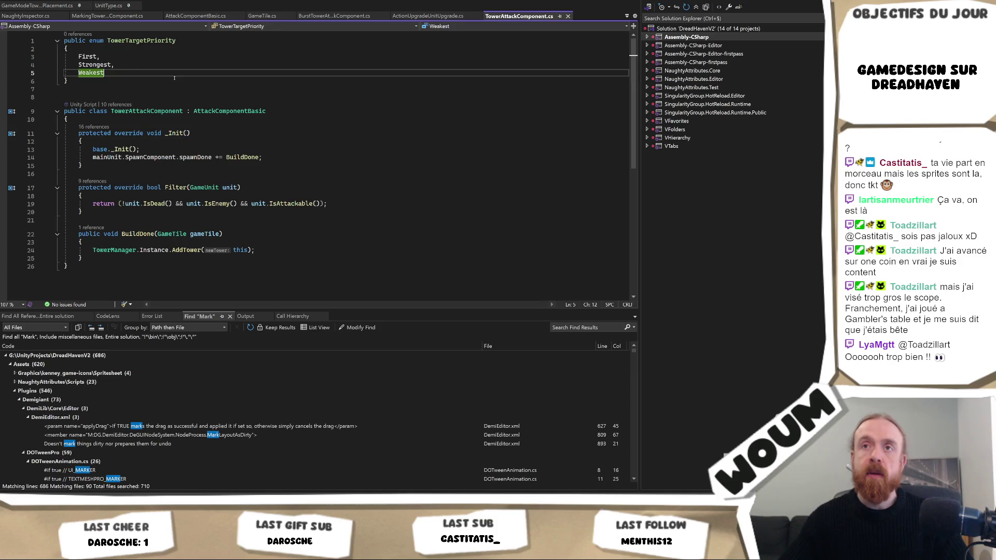
type(",")
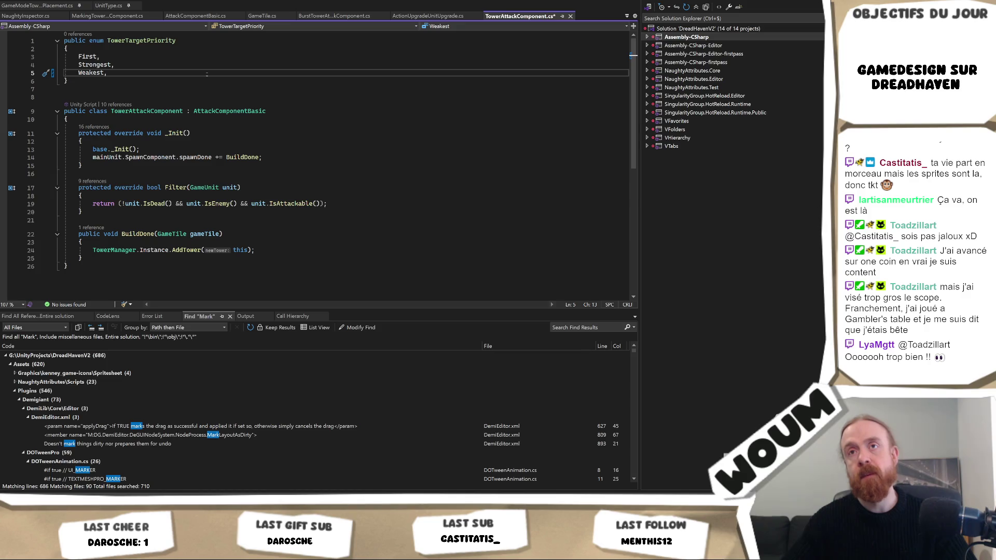
key("alt+Tab")
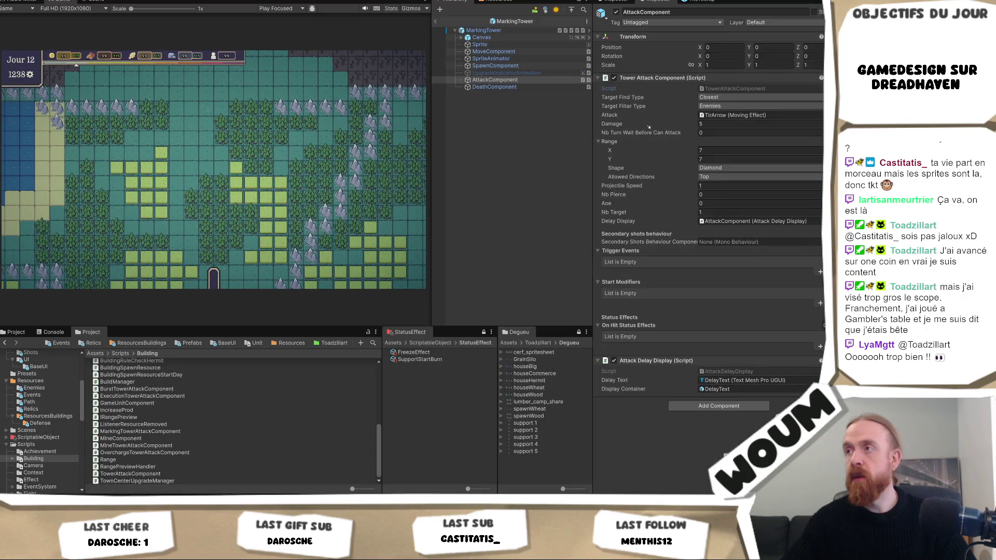
key("alt+Tab")
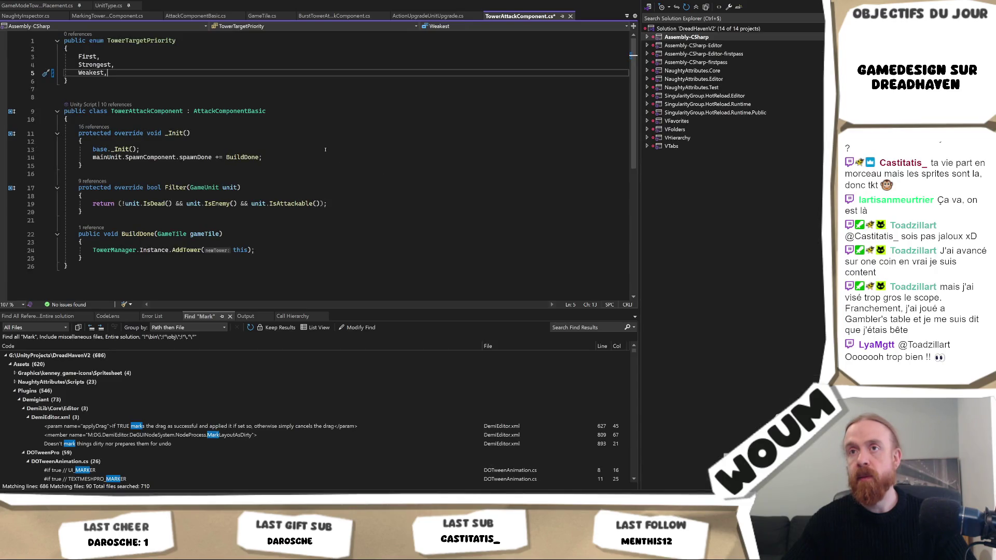
key("alt+Tab")
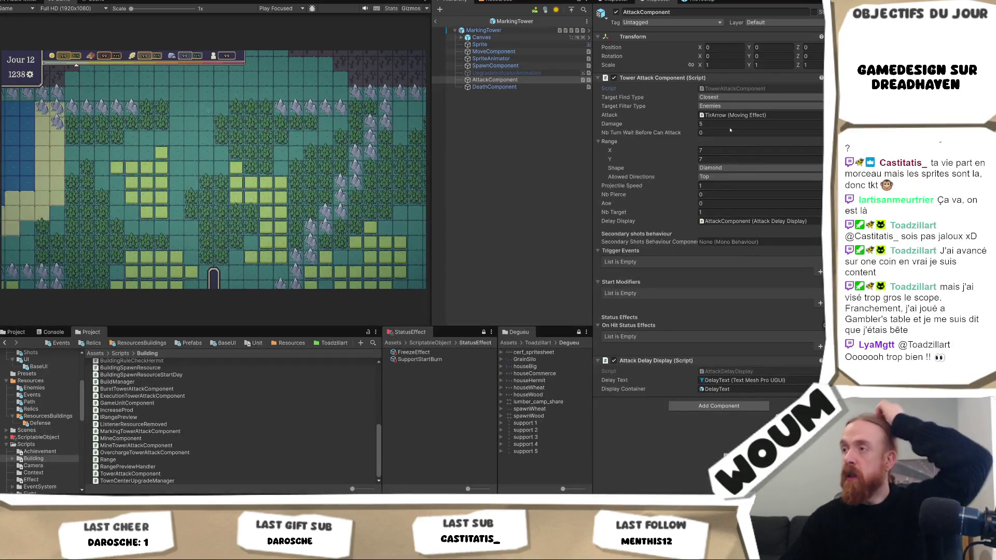